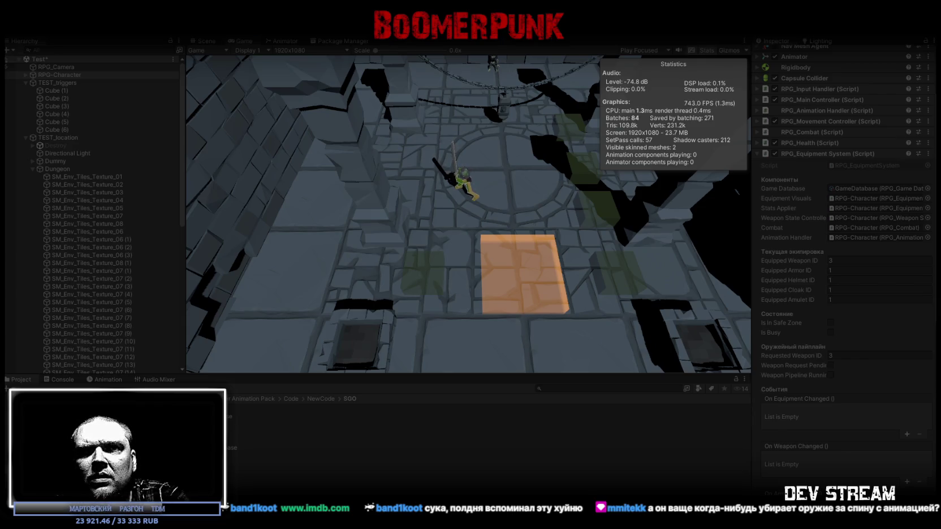
Step: Stop the play test and preview the AnyState to 2Hand-Sword-Sheath-Back-Relax transition in the Animator
click(443, 322)
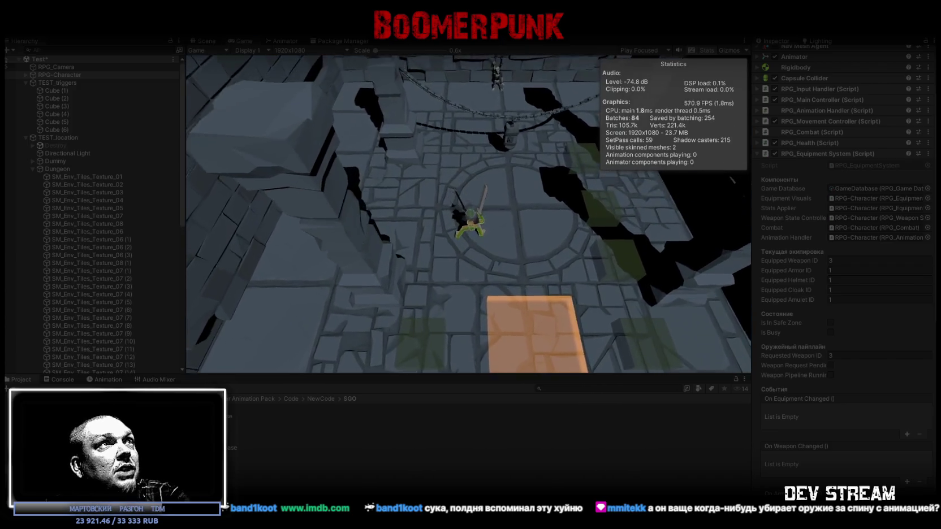
key(ctrl+p)
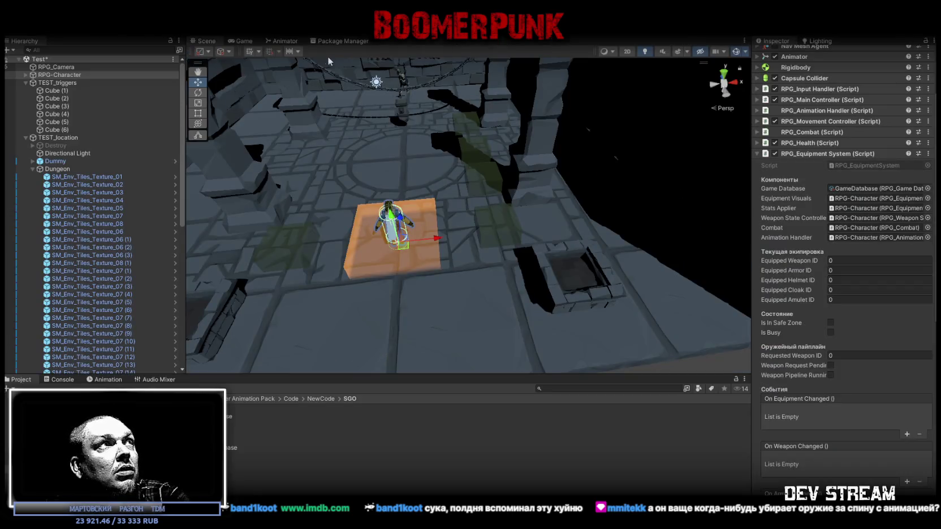
click(284, 41)
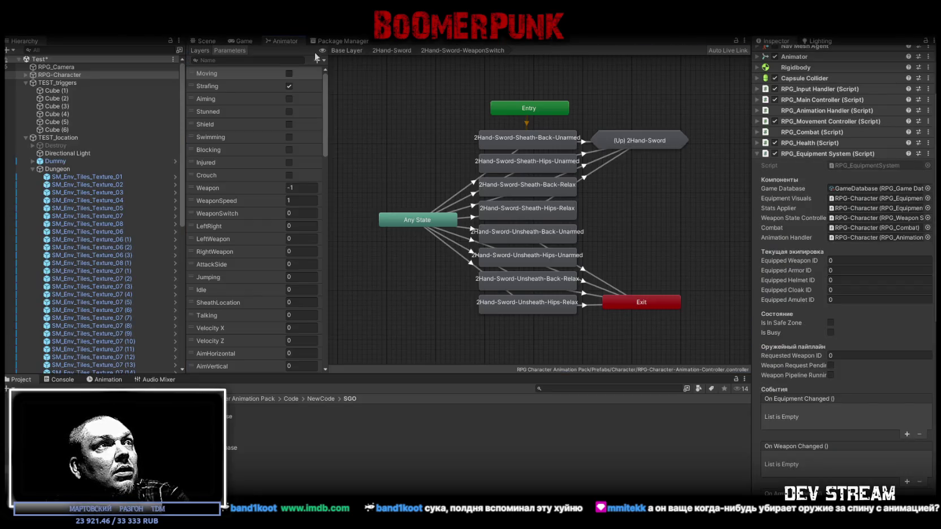
click(498, 189)
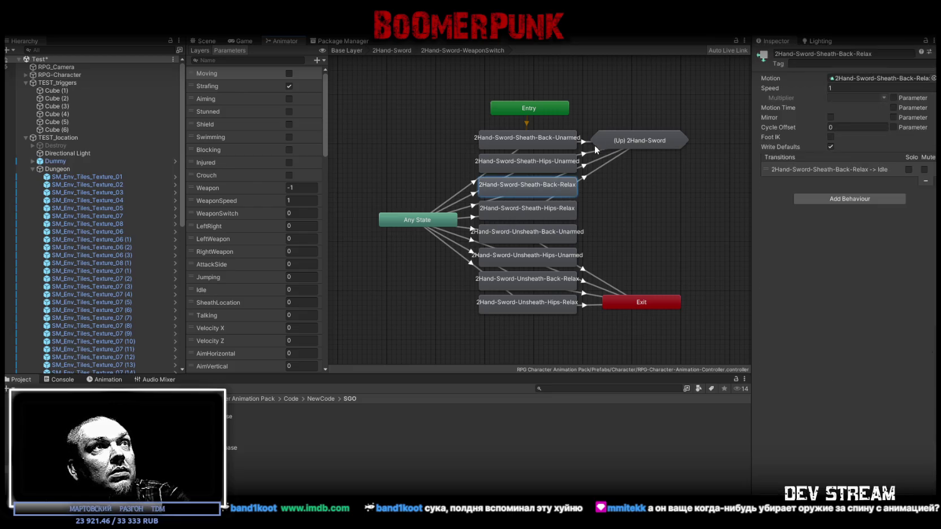
click(473, 208)
click(760, 333)
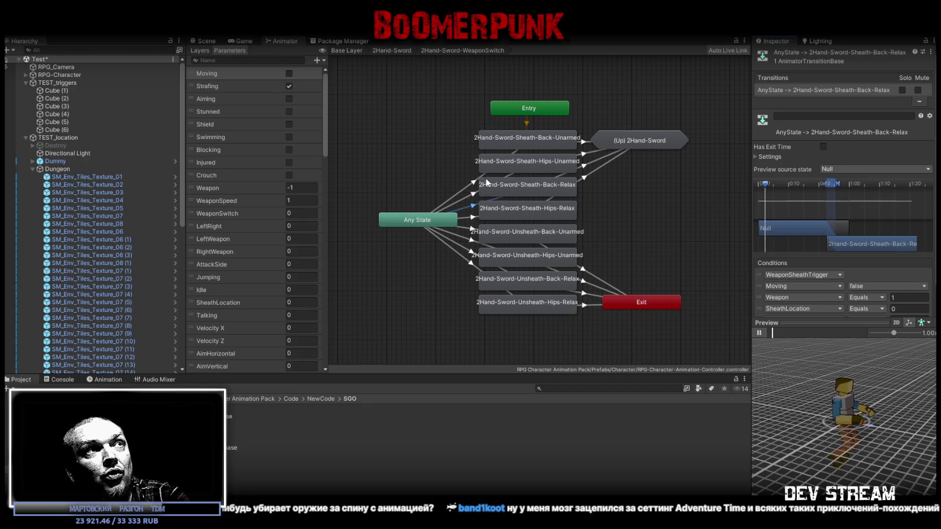
Step: Preview the Sheath-Hips-Unarmed to Unarmed-Idle and Sheath-Back-Relax to Idle transitions, then reset the preview
click(594, 156)
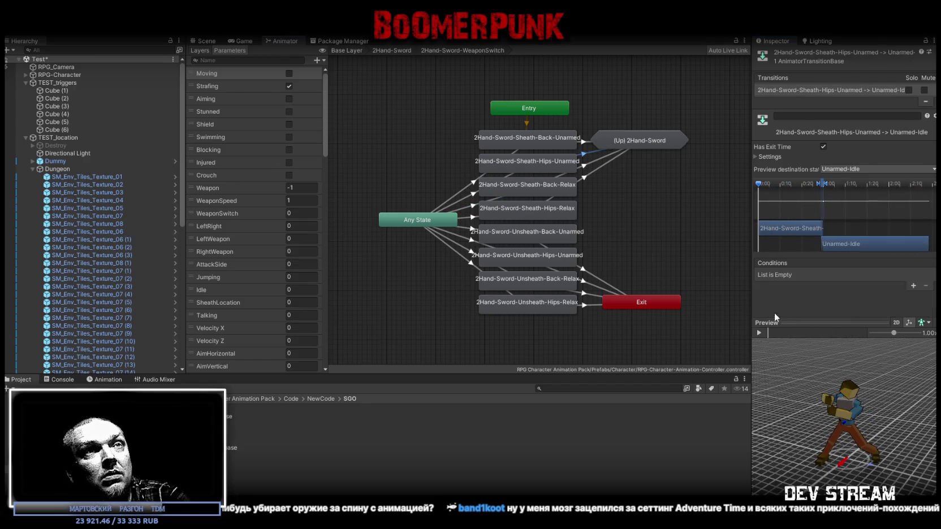
click(761, 333)
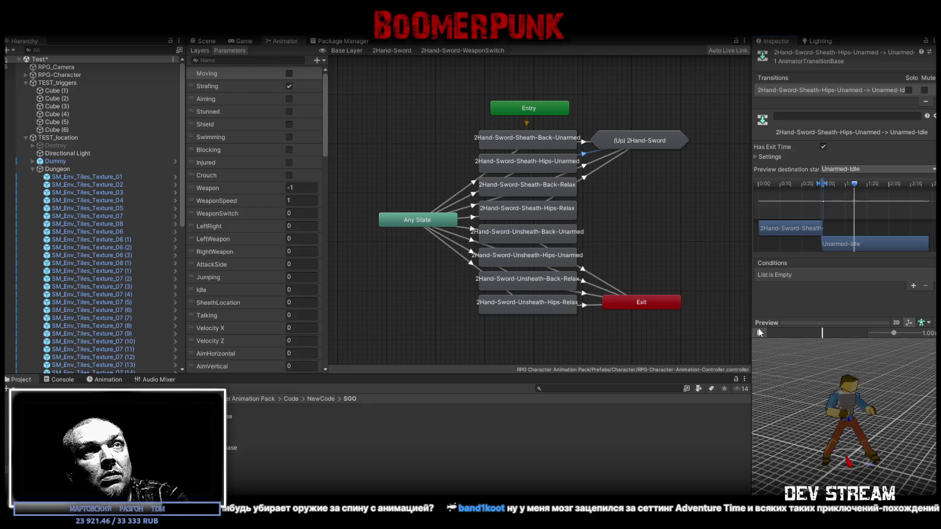
click(583, 168)
click(758, 333)
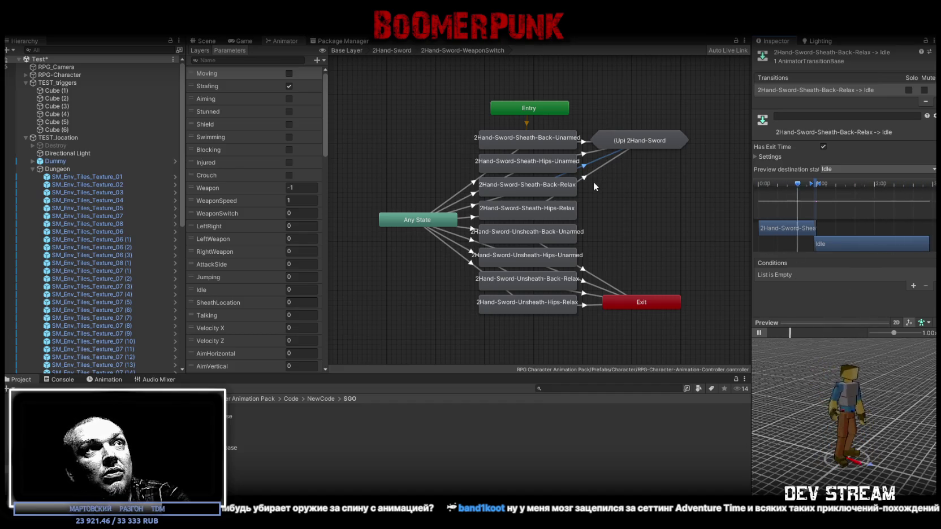
click(544, 177)
click(544, 193)
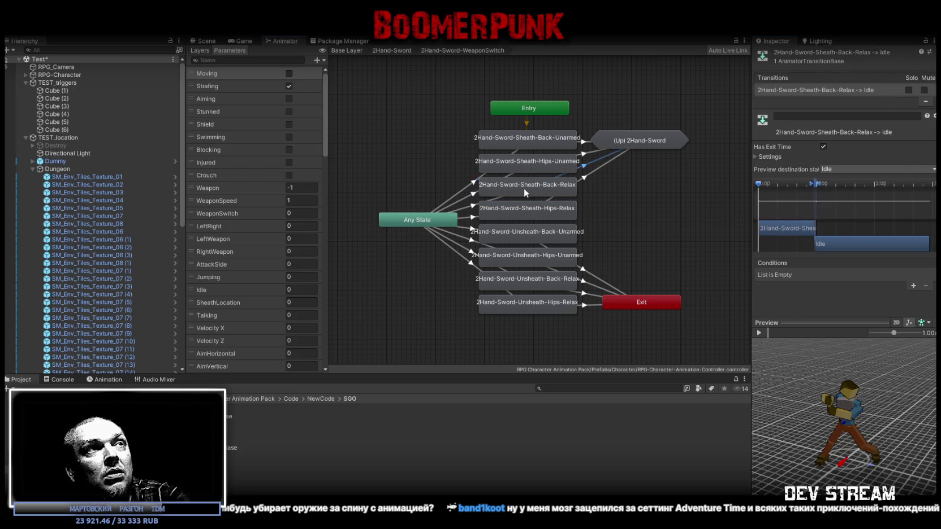
Step: Reselect the Sheath-Back-Relax state and its AnyState transition to review the transition conditions
click(525, 190)
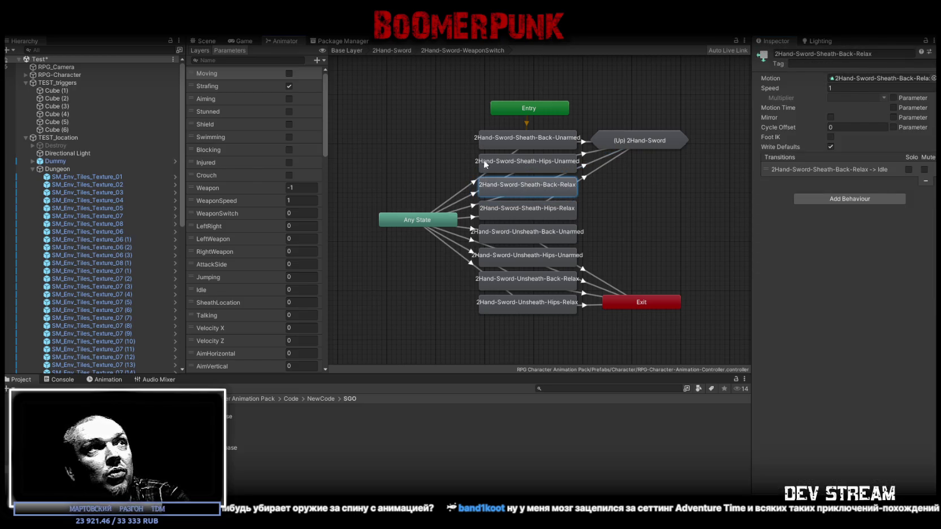
click(474, 207)
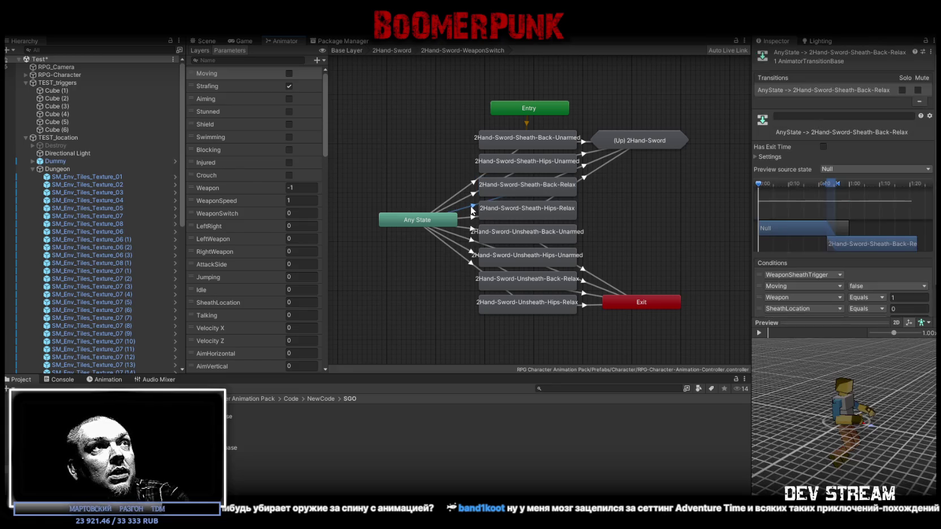
scroll(848, 306, down, 2)
text(-1)
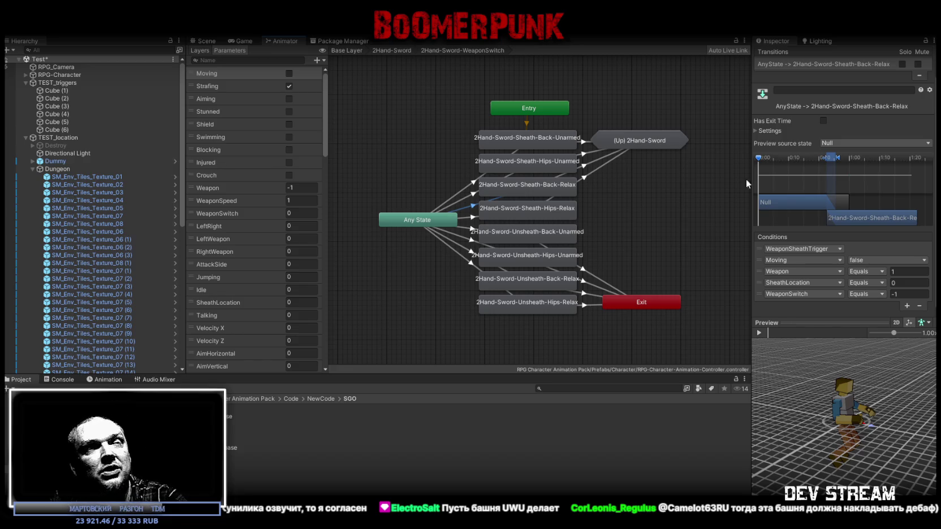
click(207, 41)
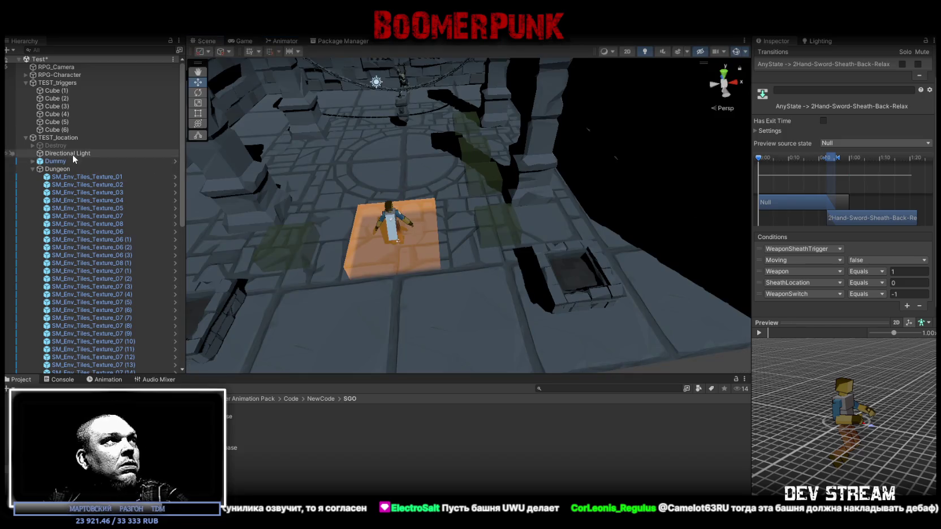
Step: Select RPG-Character and locate the RPG_EquipmentSystem script asset from its Equipment System component
click(57, 137)
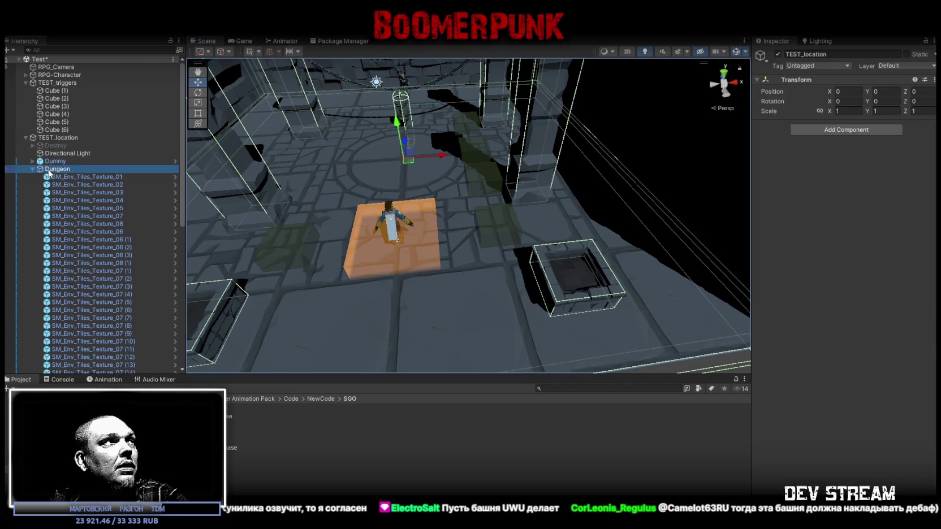
click(60, 75)
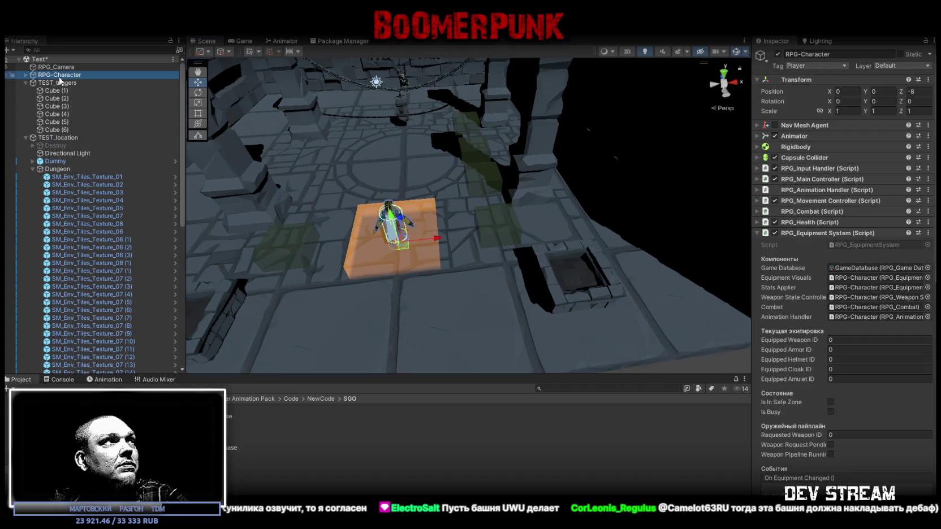
right_click(786, 340)
click(798, 345)
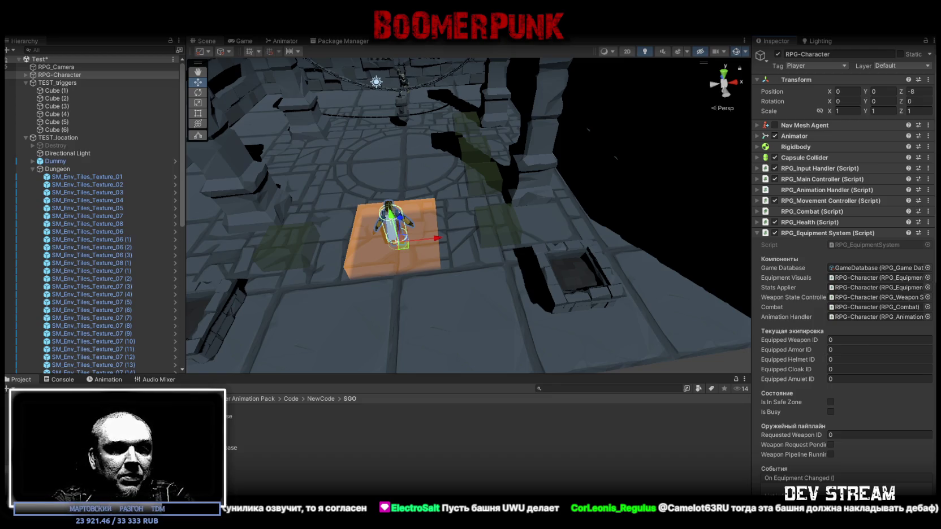
click(877, 247)
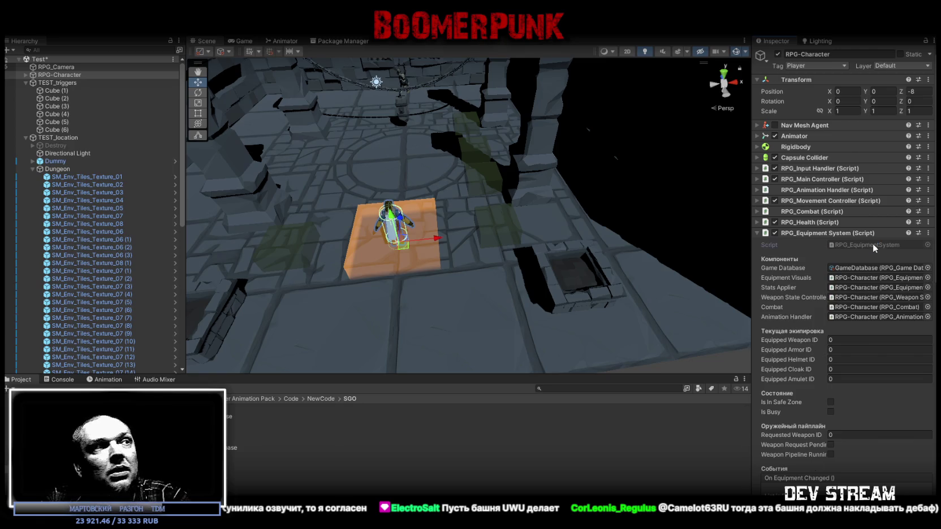
click(233, 455)
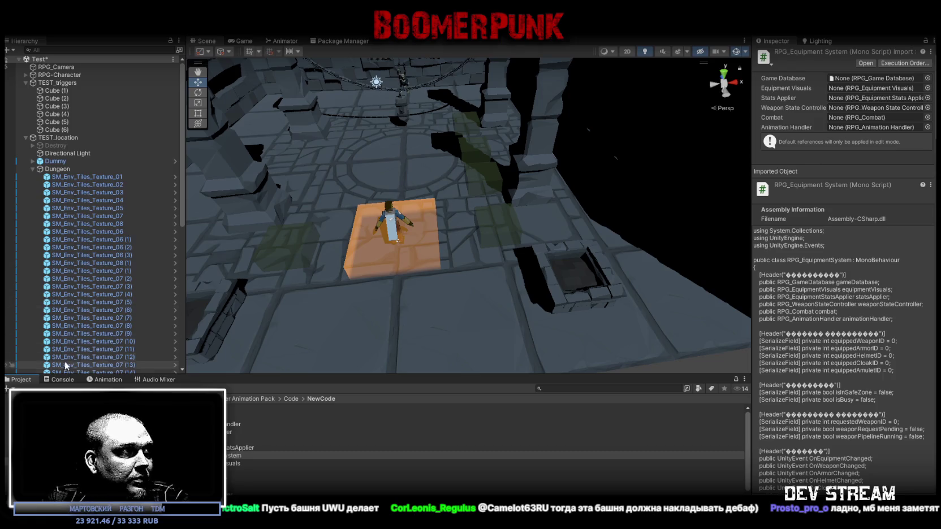
click(75, 381)
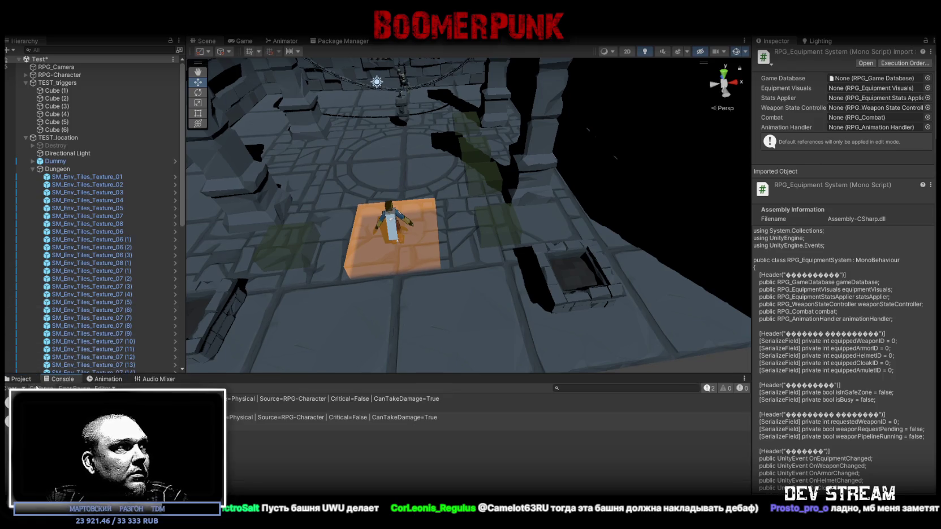
click(26, 379)
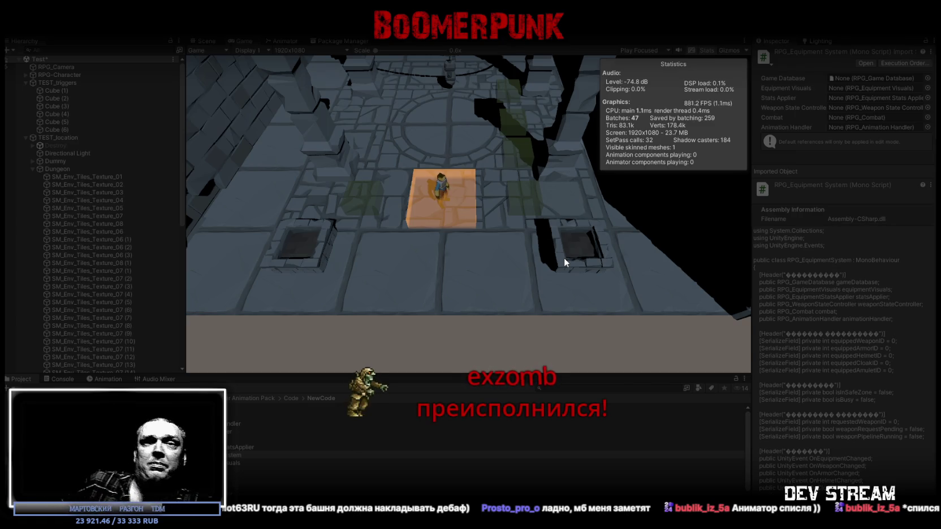
Step: Walk the character across the orange tile, then centre the stream chat and open a chatter's profile
key(w)
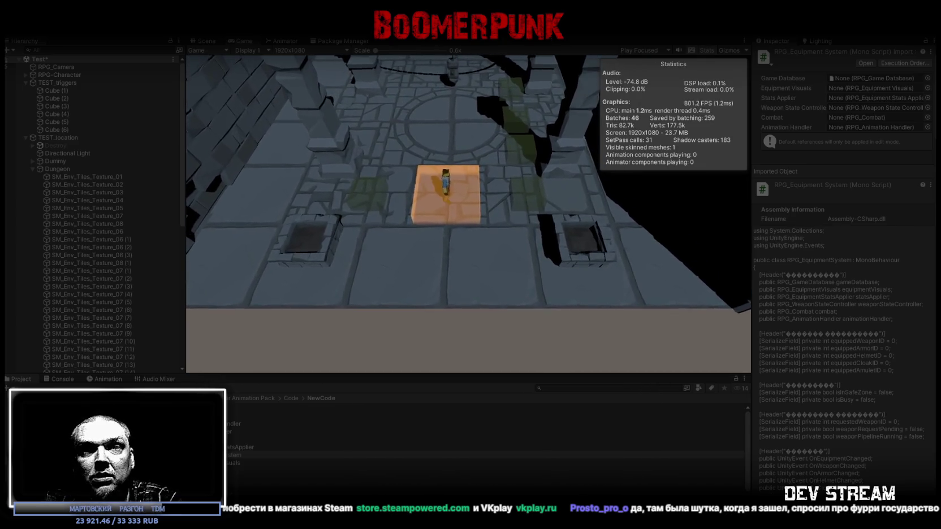
mouse_move(911, 320)
mouse_down()
mouse_move(310, 232)
mouse_move(501, 80)
mouse_up()
click(540, 335)
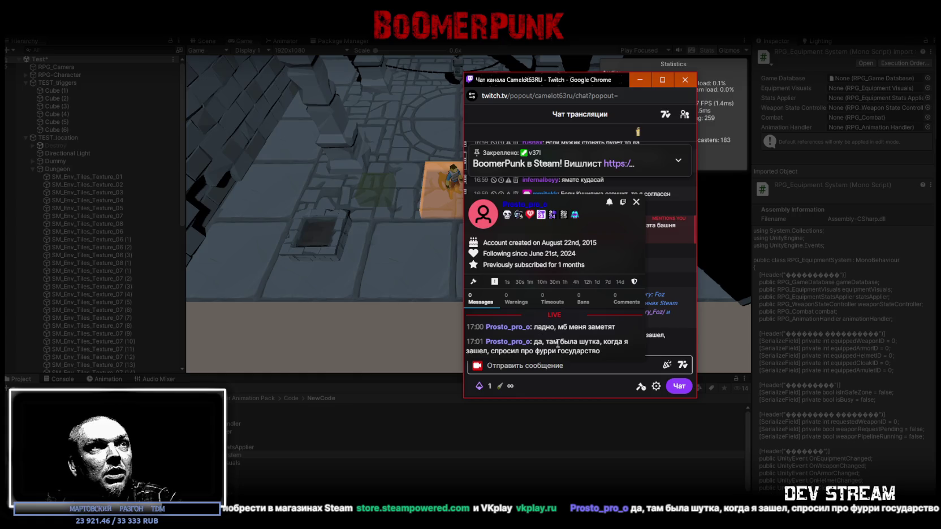
Step: Close the profile card, then open and close several other chatters' profile cards
click(636, 202)
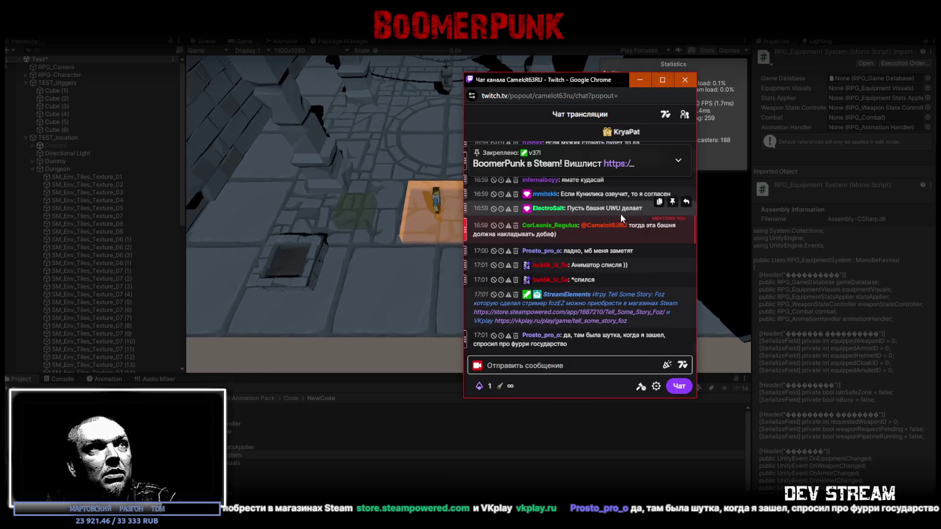
click(552, 266)
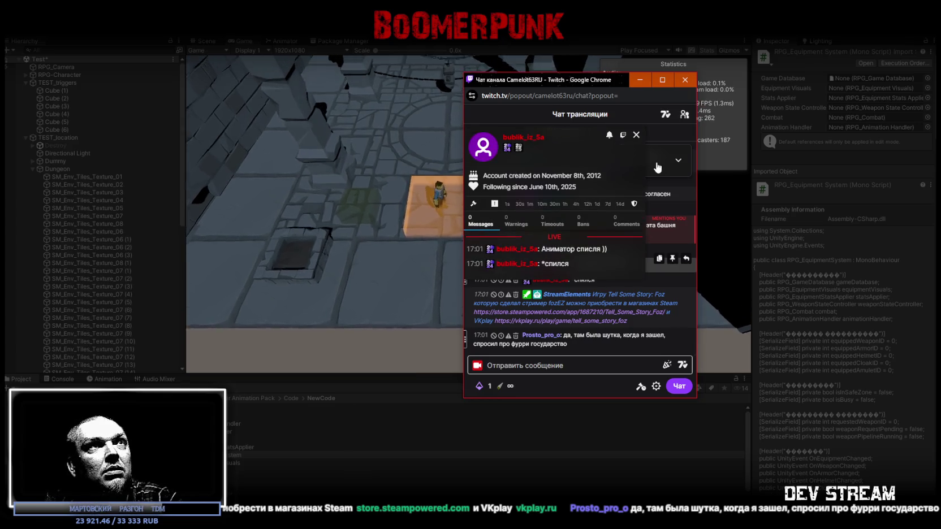
click(636, 135)
scroll(581, 284, up, 5)
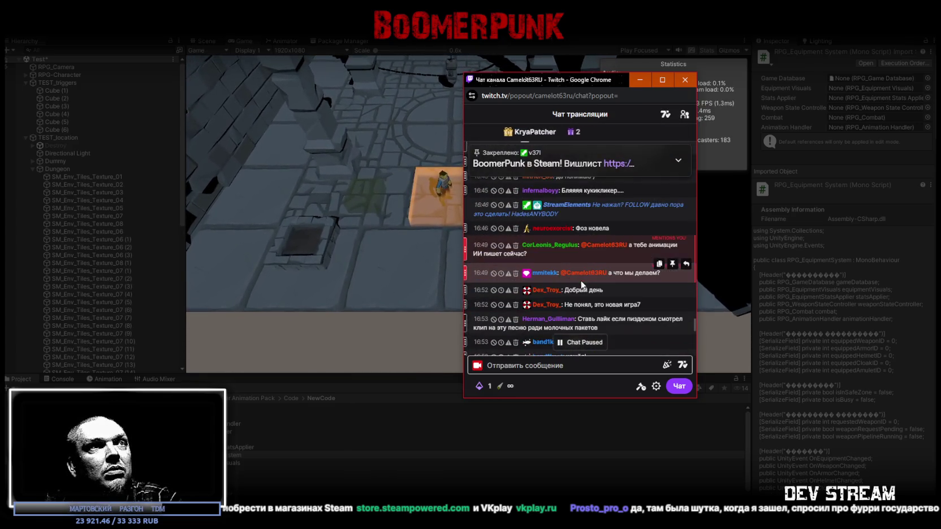
click(544, 273)
scroll(552, 270, down, 3)
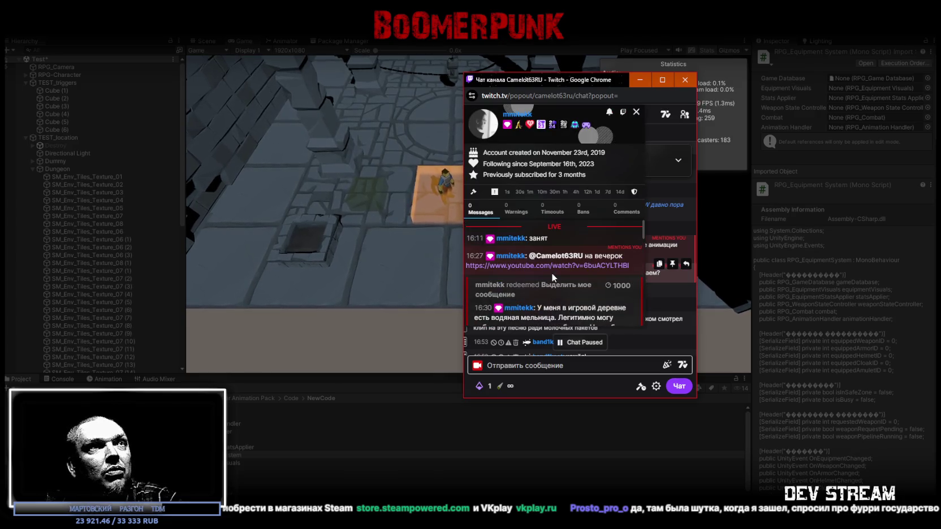
scroll(553, 266, down, 3)
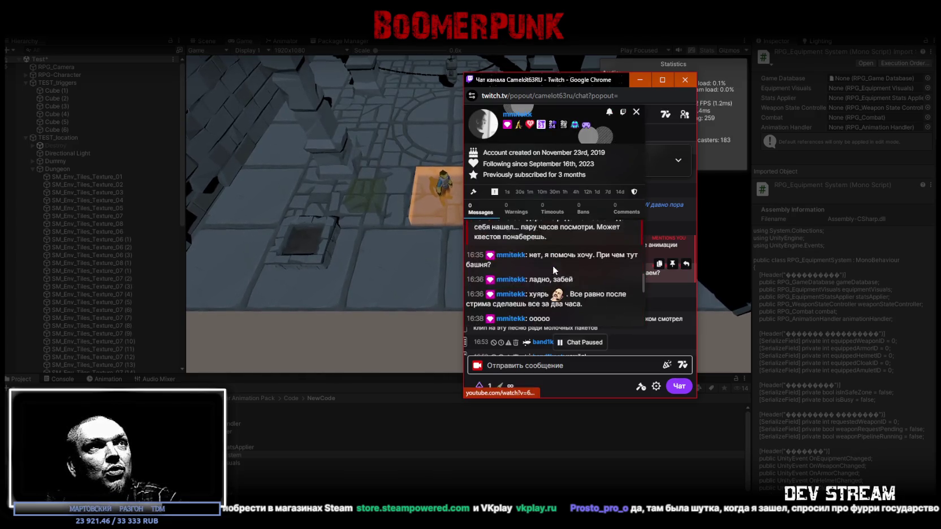
click(635, 113)
scroll(563, 265, down, 3)
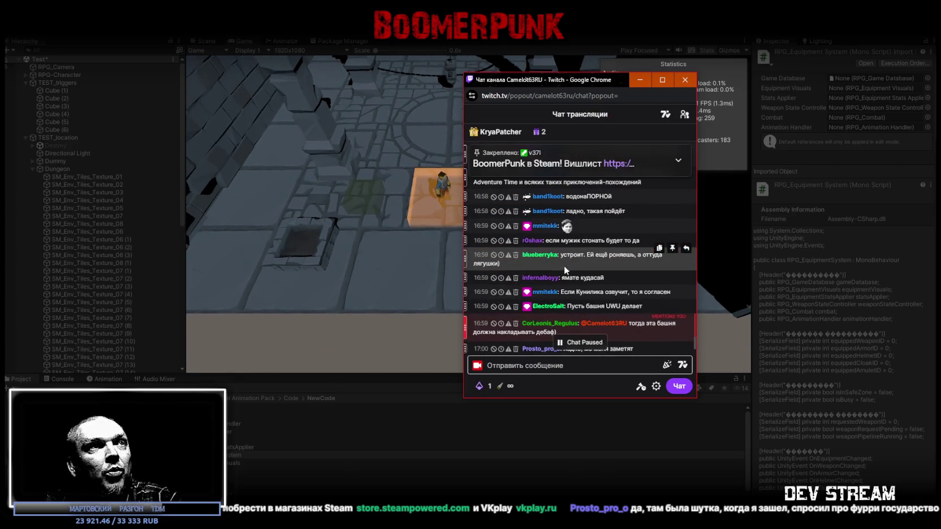
Step: Check one more chatter's profile card, close it, and hide the chat to return to the game
click(553, 271)
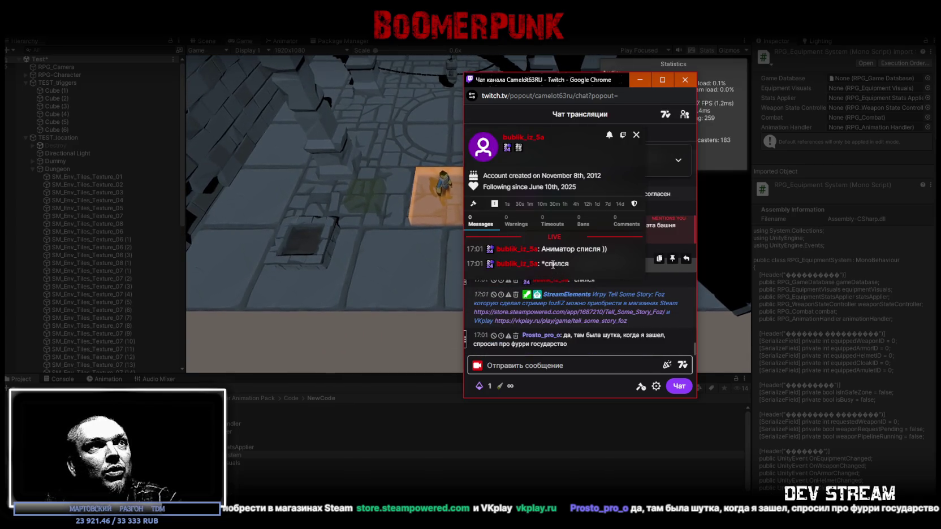
click(637, 135)
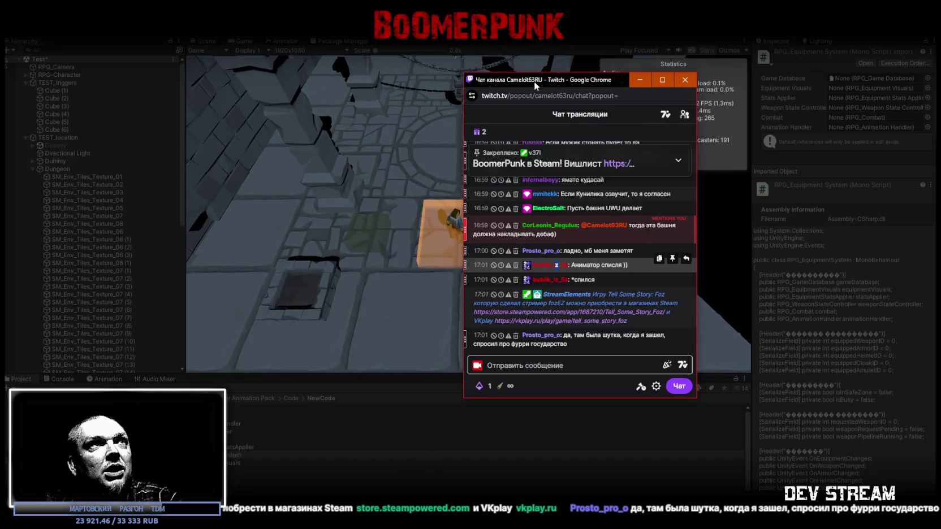
key(alt+Tab)
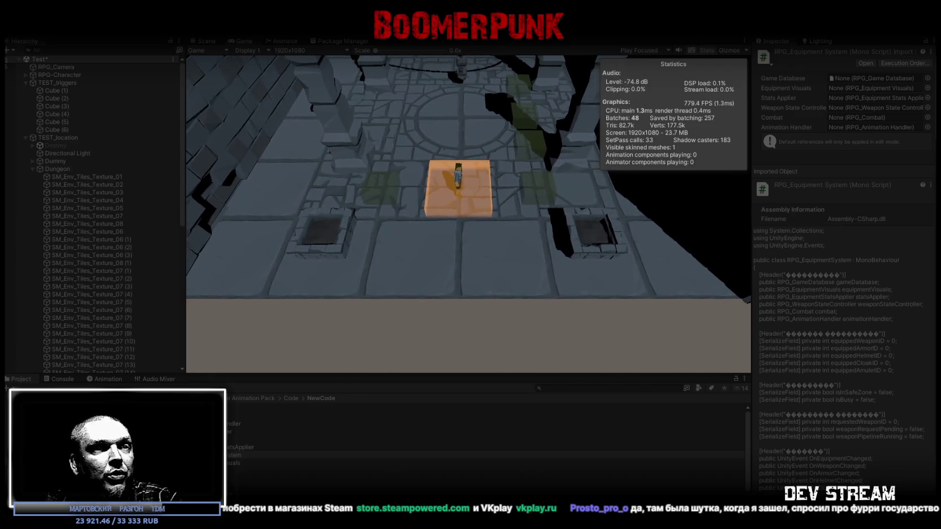
key(alt+Tab)
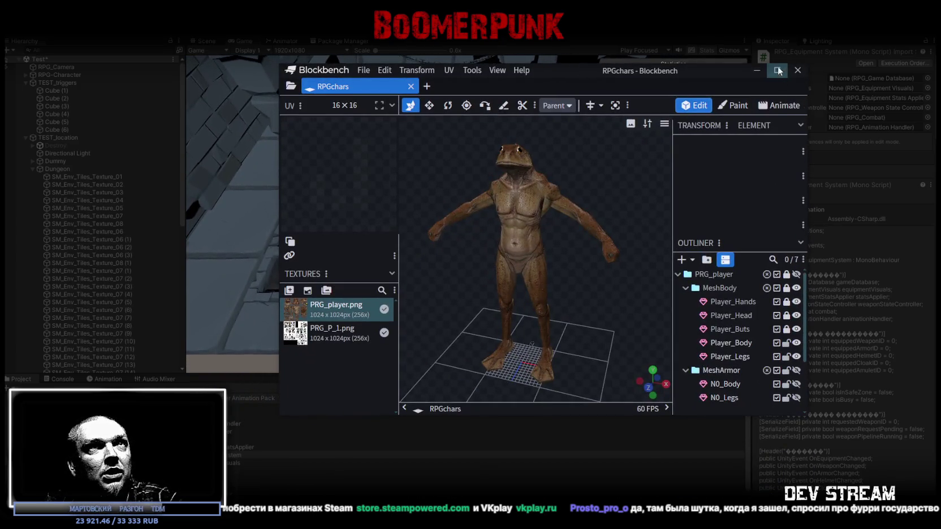
Step: Maximize Blockbench and view the frog model from side, three-quarter and front angles before returning to Unity
click(776, 71)
mouse_move(489, 248)
mouse_down()
mouse_move(529, 327)
mouse_move(525, 195)
mouse_move(322, 183)
mouse_up()
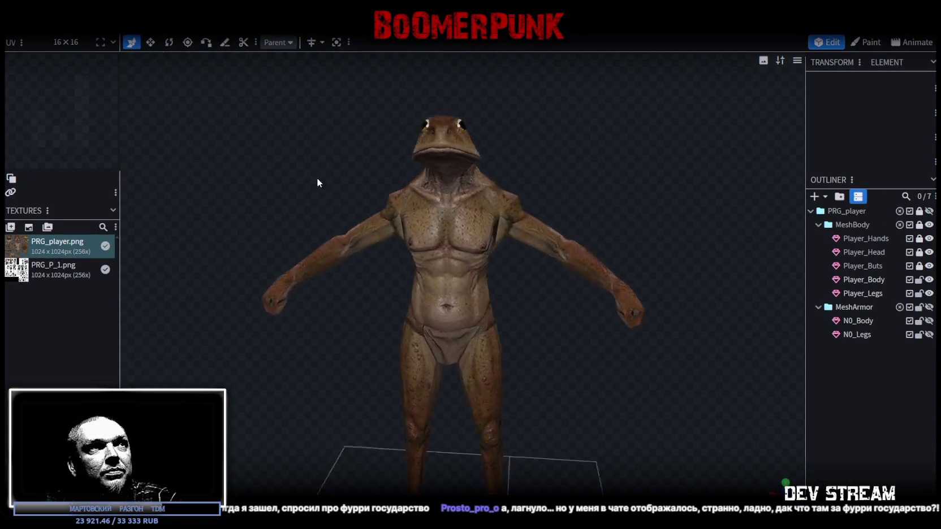
mouse_move(387, 177)
mouse_down()
mouse_move(309, 225)
mouse_move(369, 224)
mouse_move(603, 309)
mouse_move(555, 317)
mouse_move(615, 329)
mouse_move(695, 283)
mouse_up()
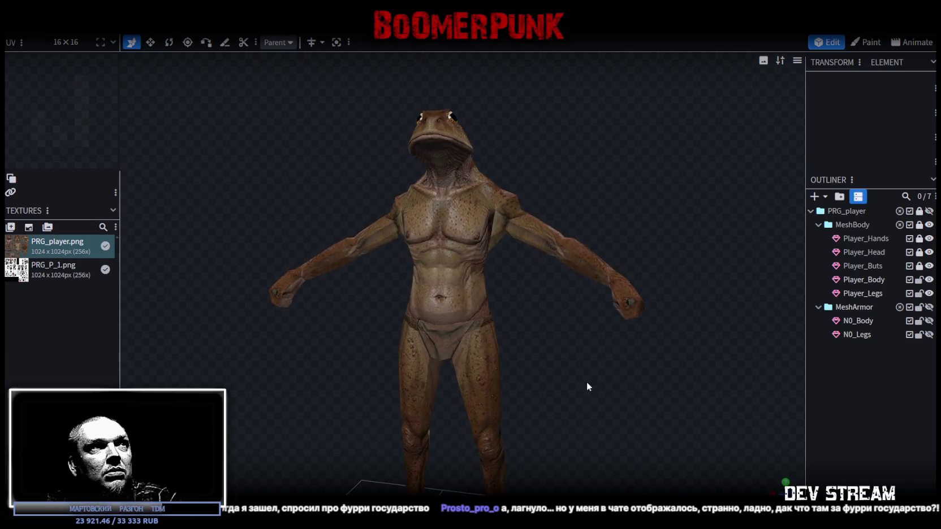
mouse_move(635, 405)
mouse_down()
mouse_move(695, 405)
mouse_move(704, 391)
mouse_move(612, 403)
mouse_up()
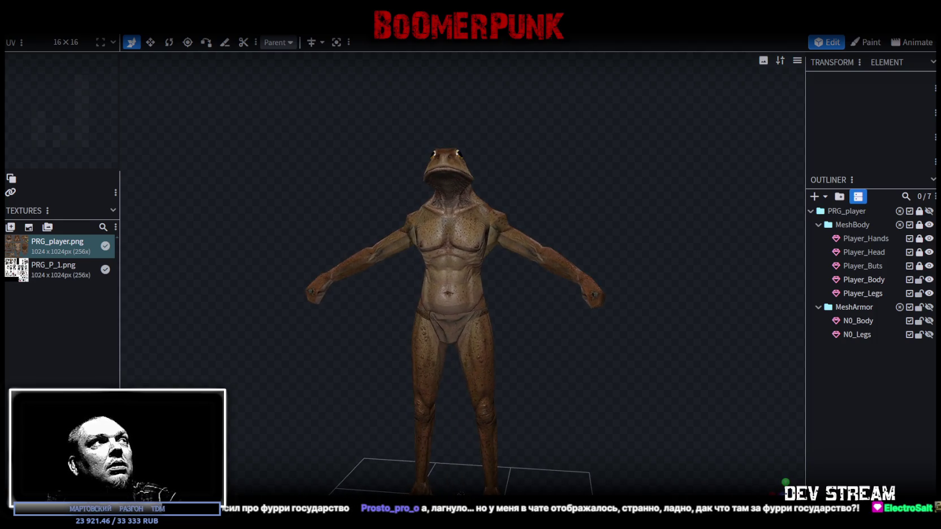
key(alt+Tab)
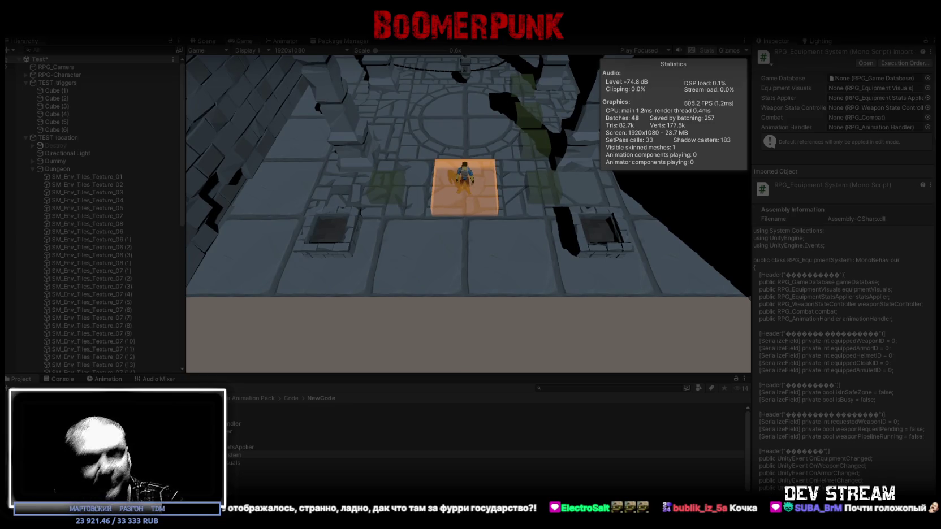
Step: Walk the character around the dungeon, swinging the sword once, up toward the barred gates
key(d)
click(486, 213)
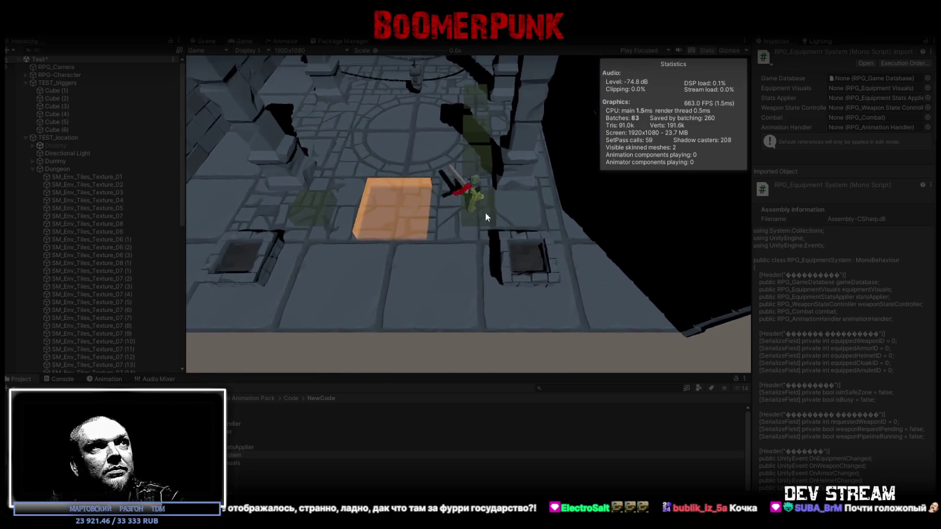
key(w)
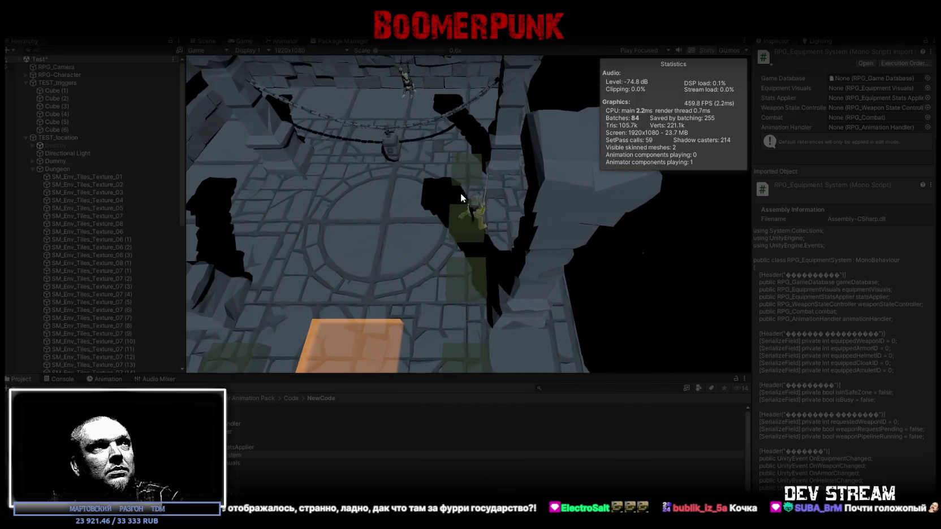
key(w)
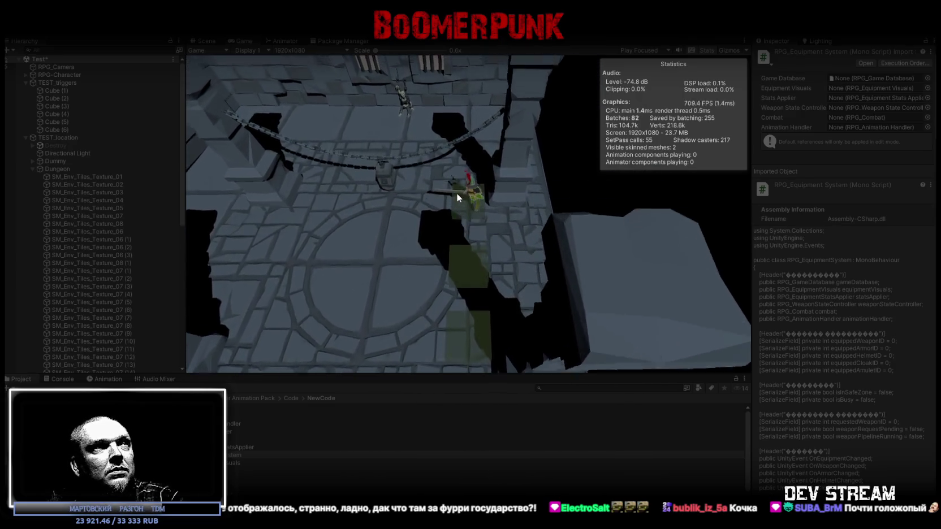
key(s)
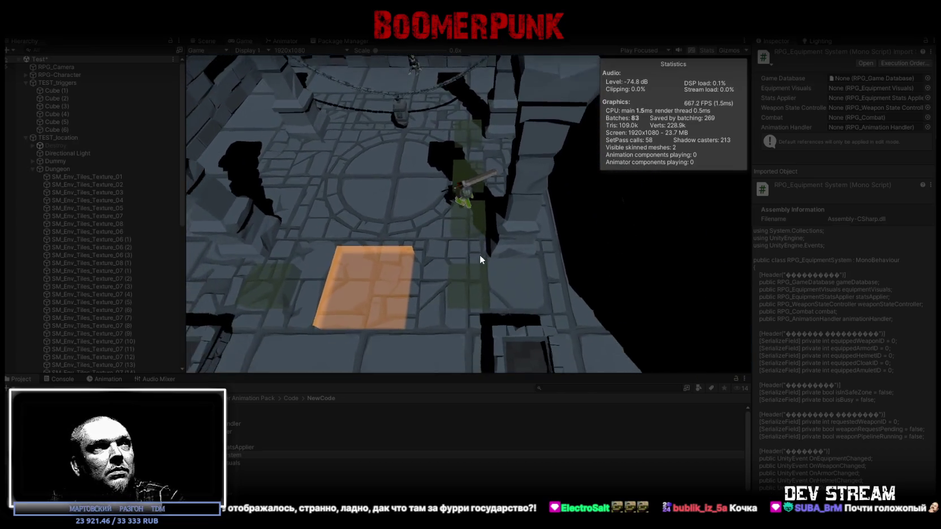
key(s)
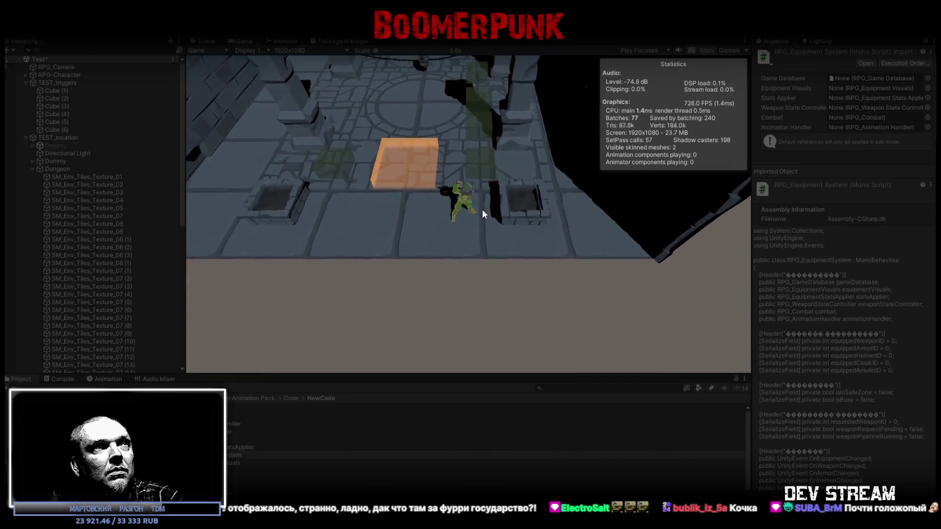
key(w)
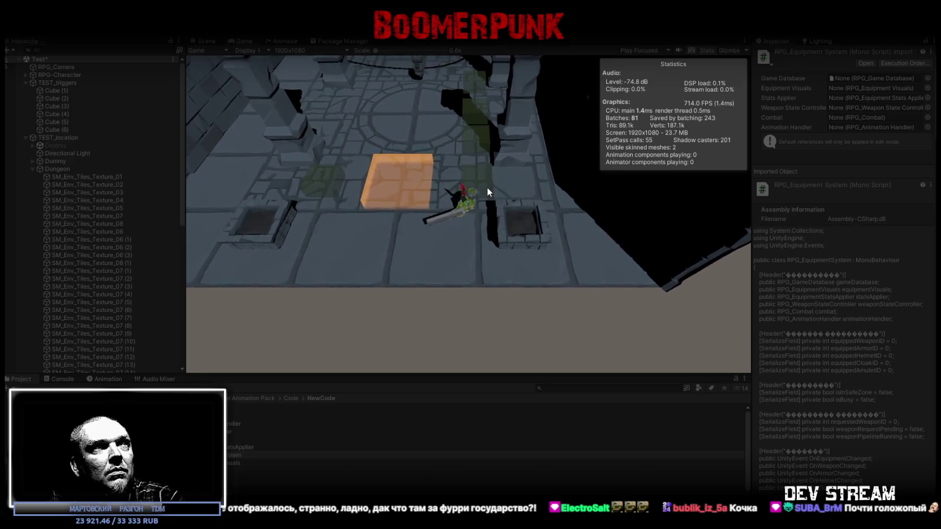
key(w)
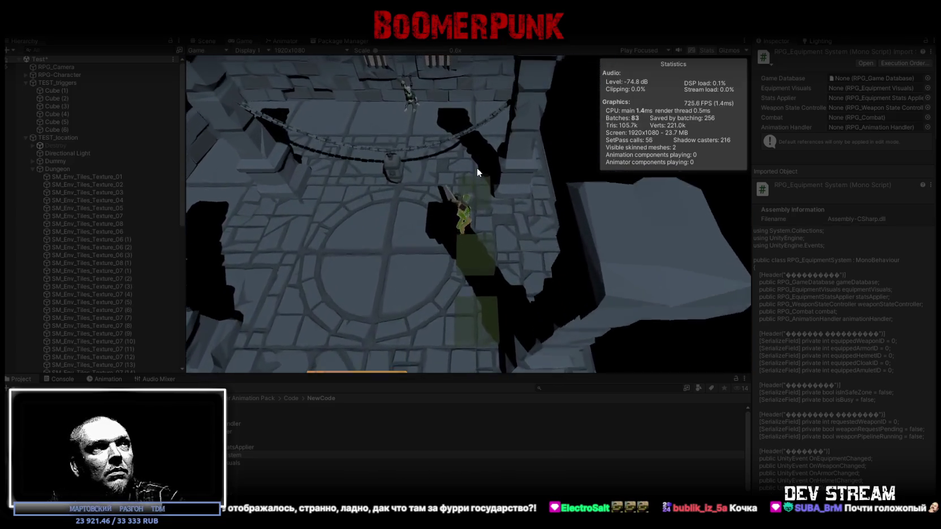
key(w)
key(w)
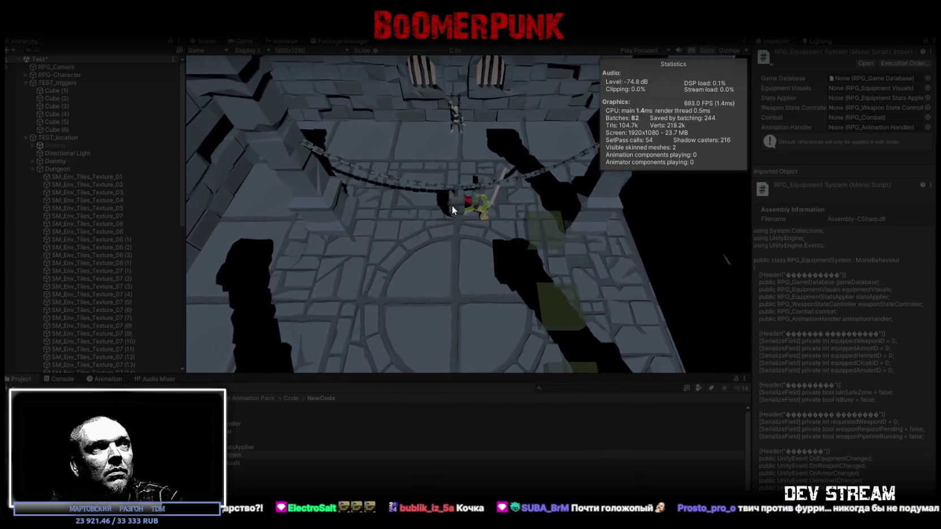
Step: Attack again, walk through the dungeon toward the chains, and select RPG-Character to show its components
click(453, 210)
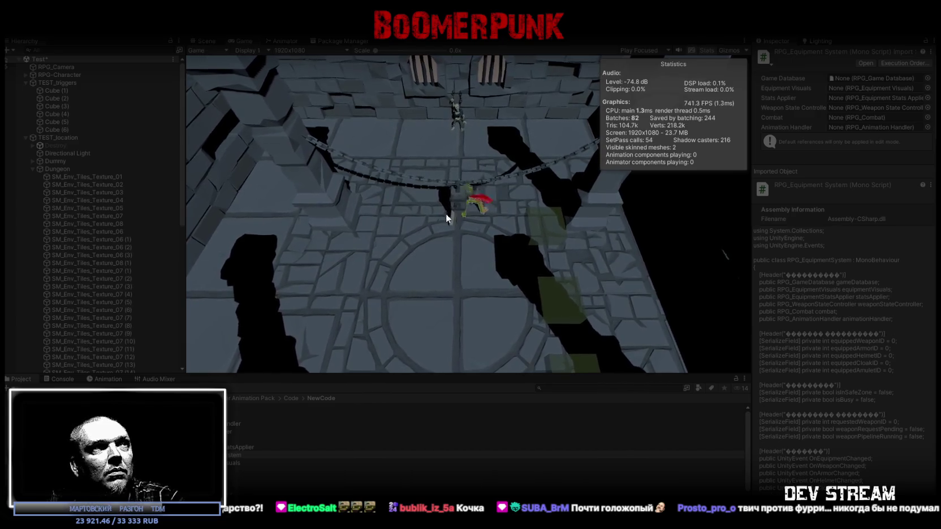
key(d)
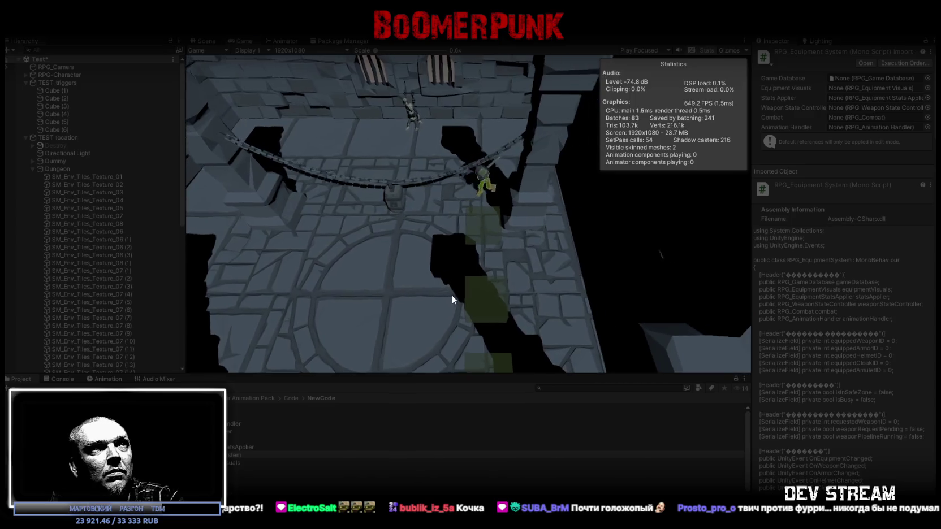
key(w)
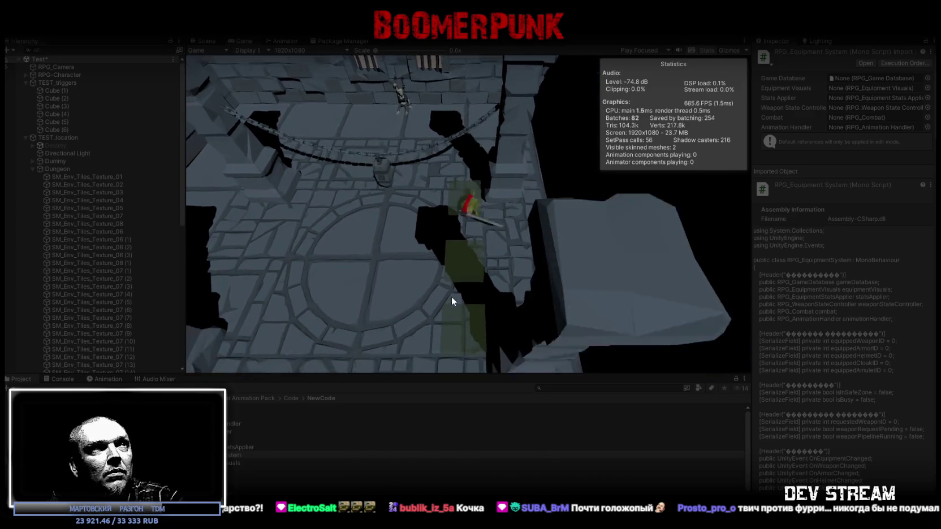
key(s)
key(w)
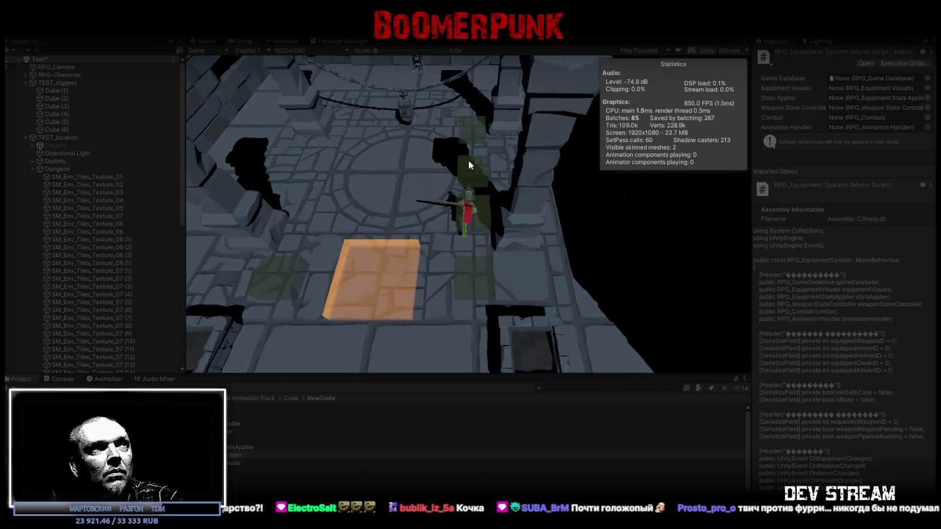
key(w)
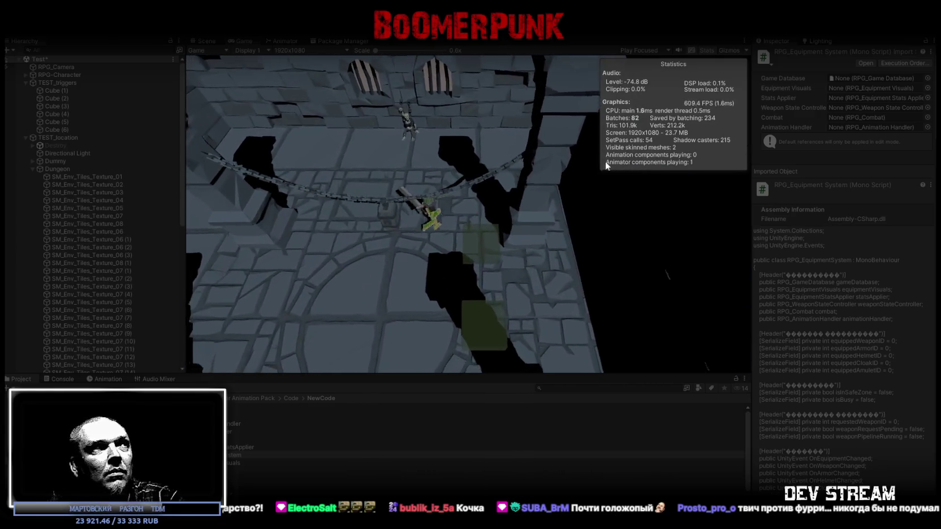
click(69, 78)
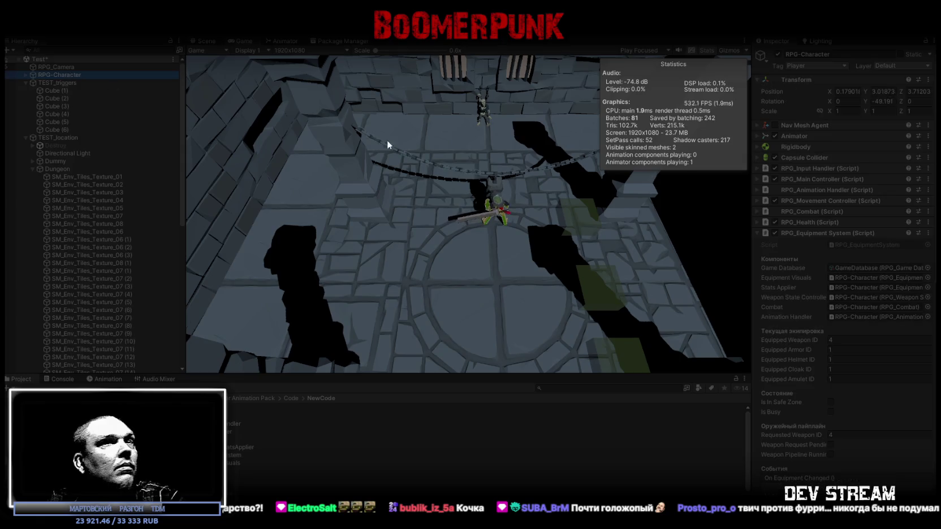
Step: Switch the Inspector to Debug mode and scroll through the Equipment System's raw fields
scroll(837, 300, down, 5)
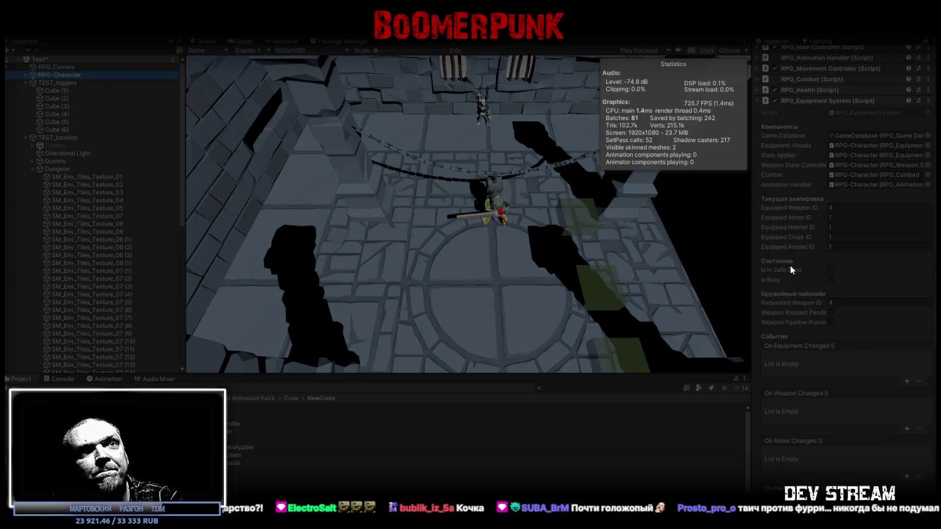
scroll(805, 320, up, 8)
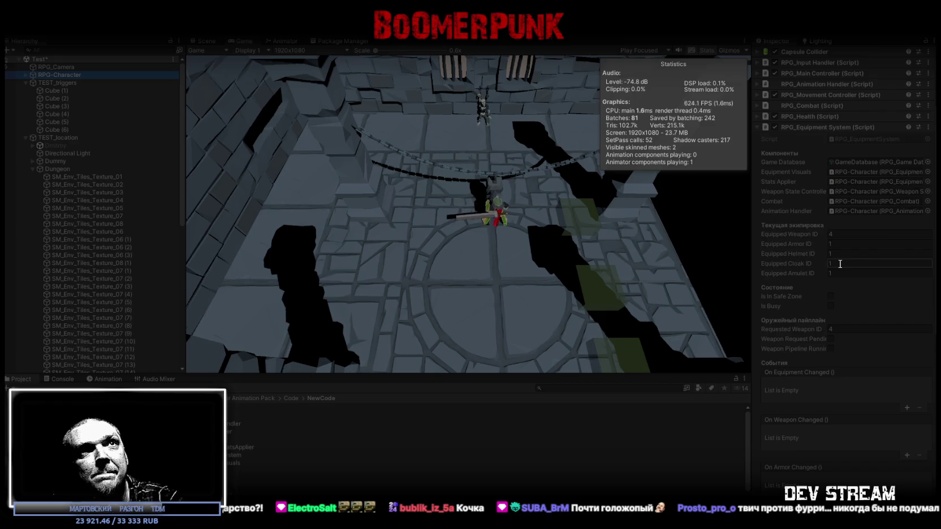
click(933, 41)
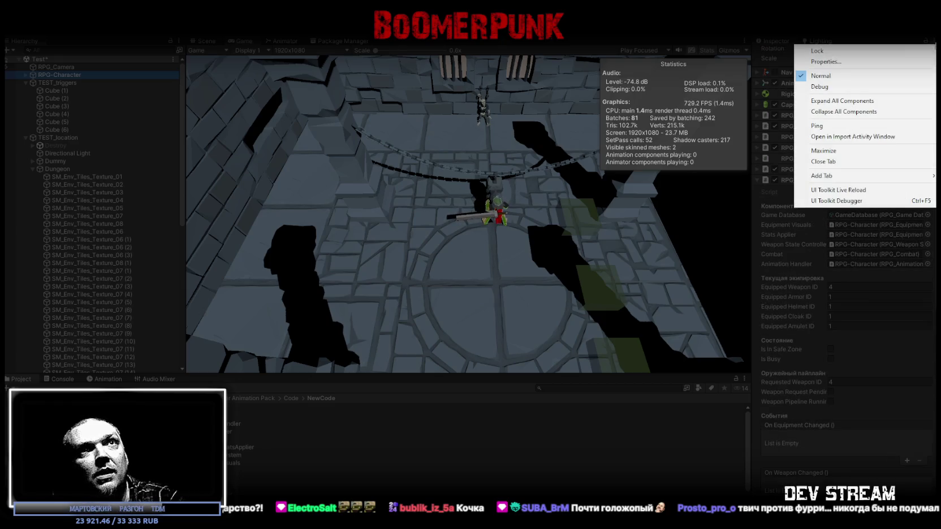
click(819, 87)
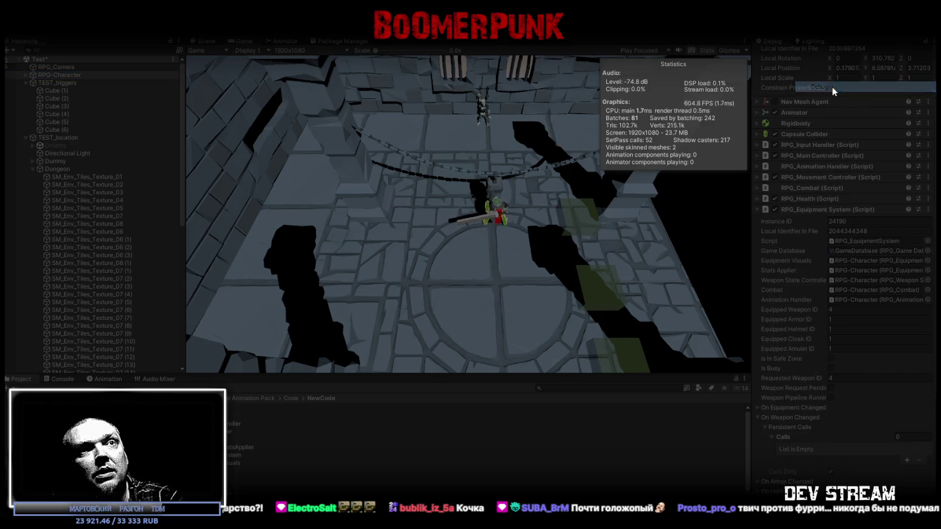
scroll(869, 293, down, 4)
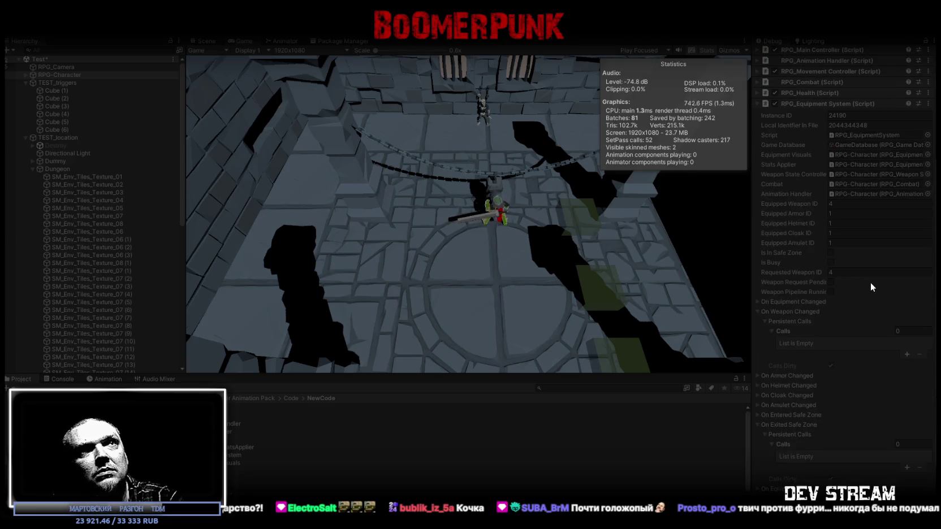
scroll(870, 282, up, 6)
scroll(869, 281, down, 4)
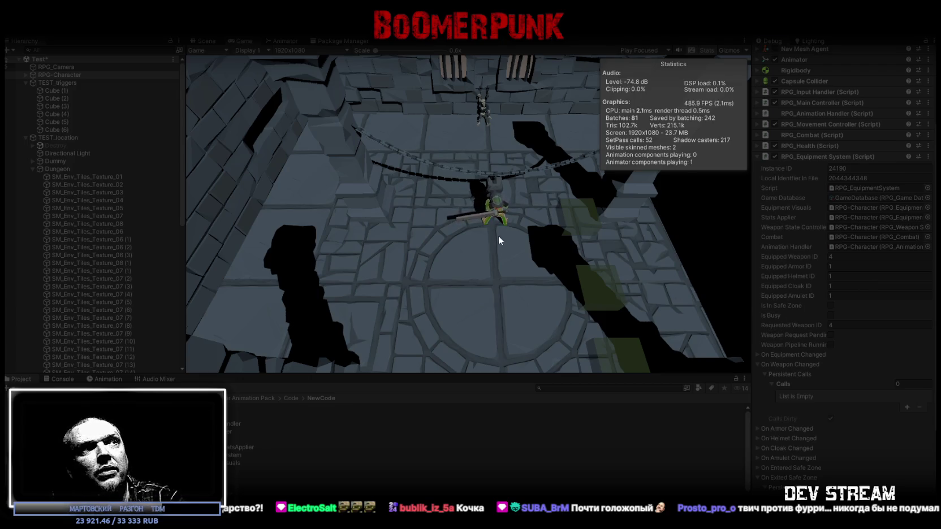
Step: Walk beside the orange block while cycling weapons with Q, 3 and 1, ending on weapon ID 1
click(475, 255)
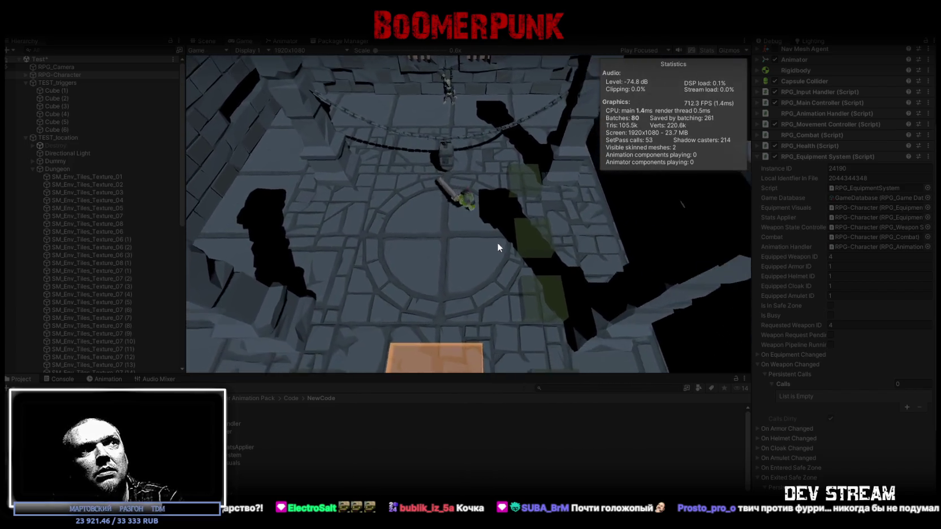
click(497, 242)
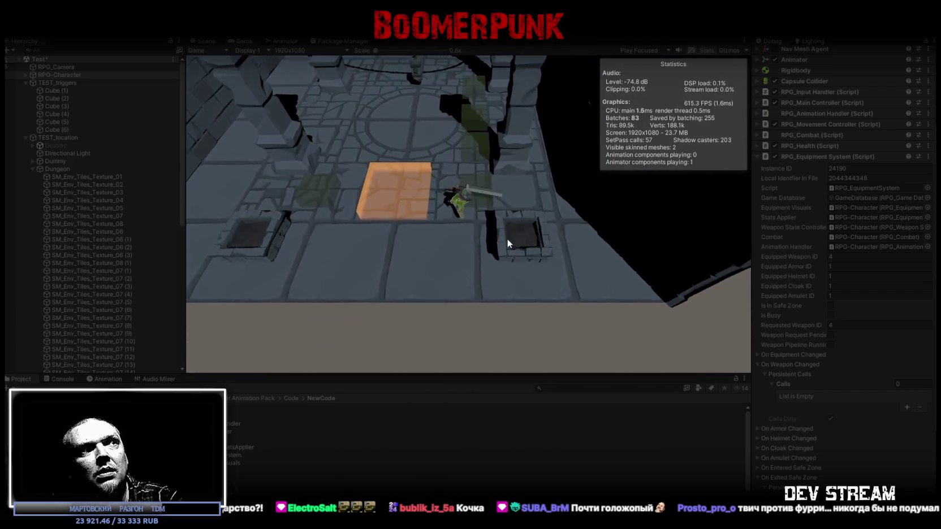
click(479, 170)
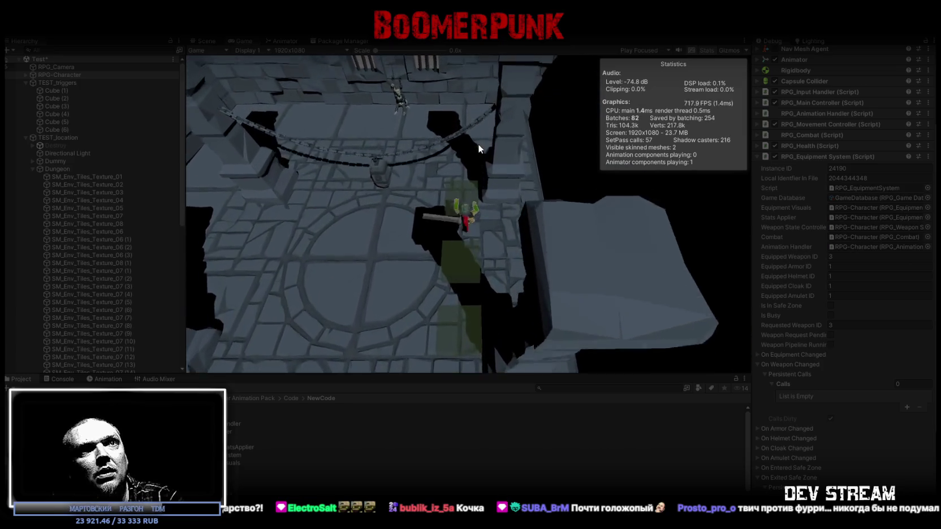
click(479, 143)
key(q)
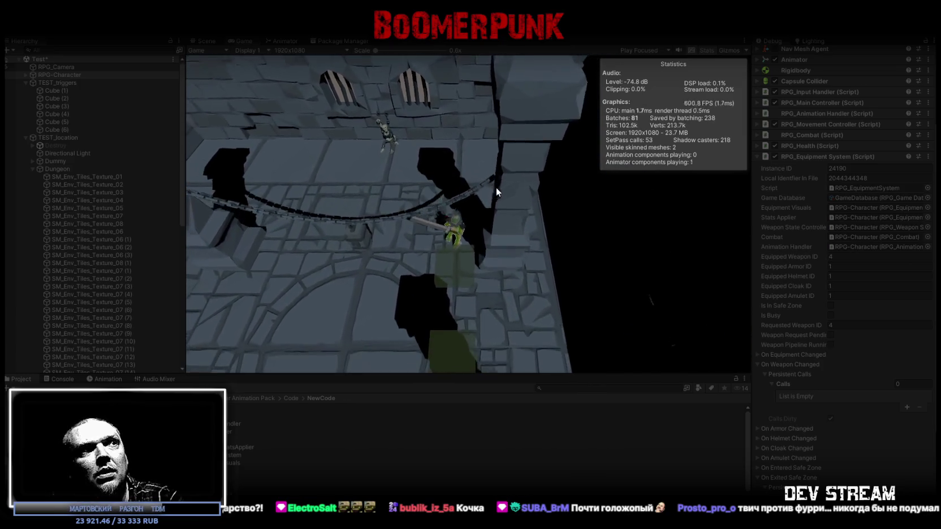
key(s)
key(q)
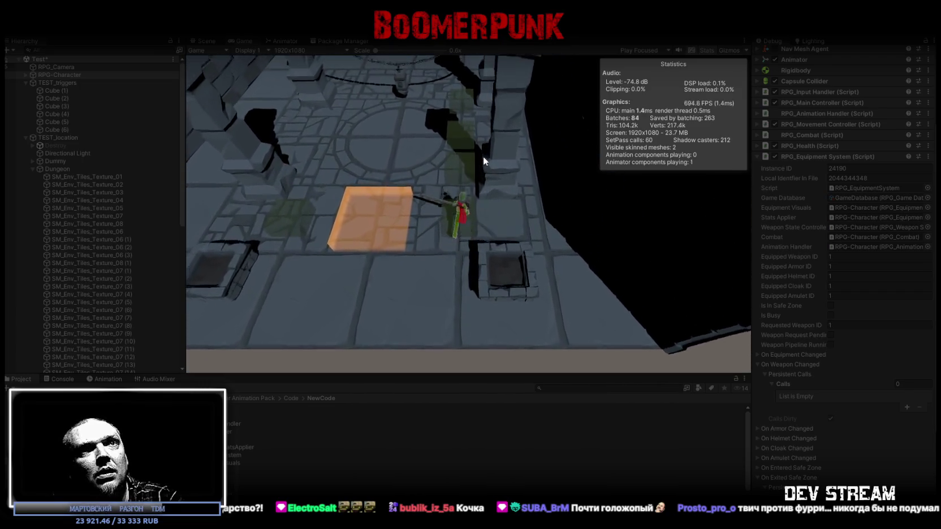
key(w)
key(q)
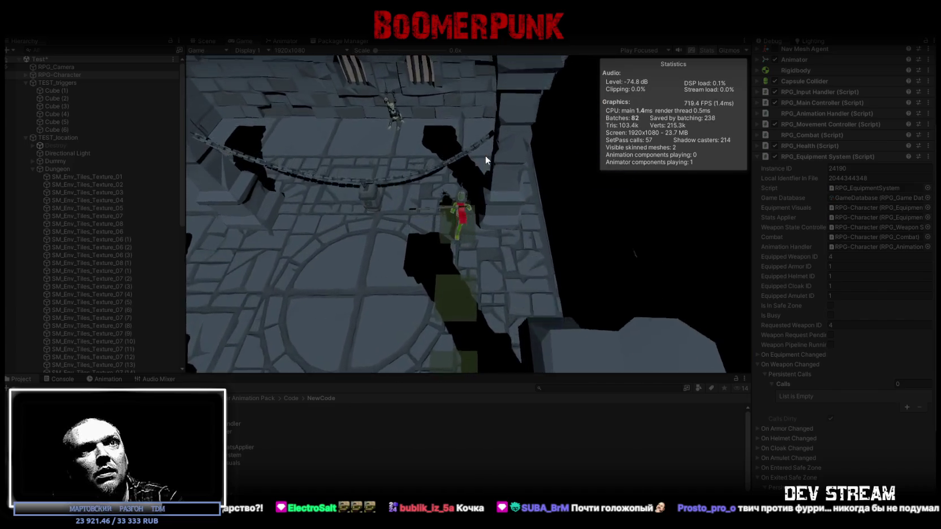
key(s)
key(3)
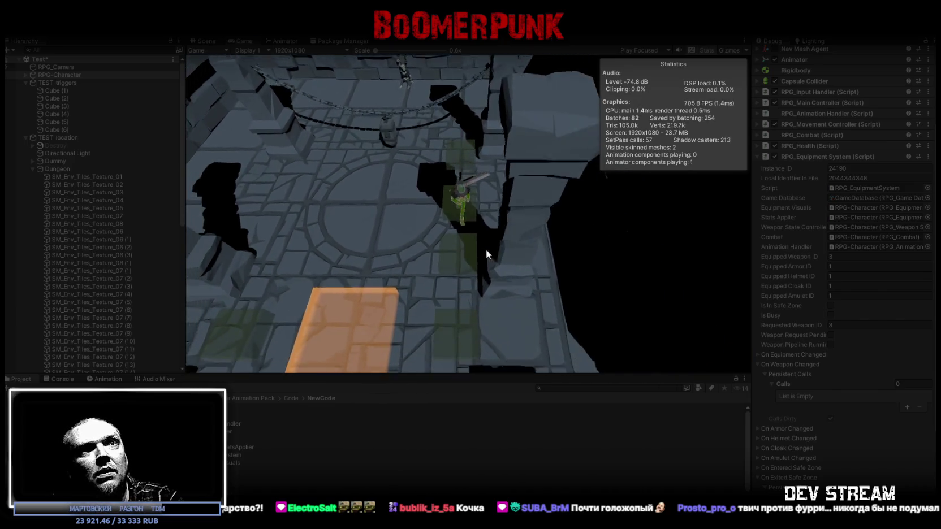
key(1)
Step: Step onto the orange safe zone and walk back and forth between it and the chains
key(a)
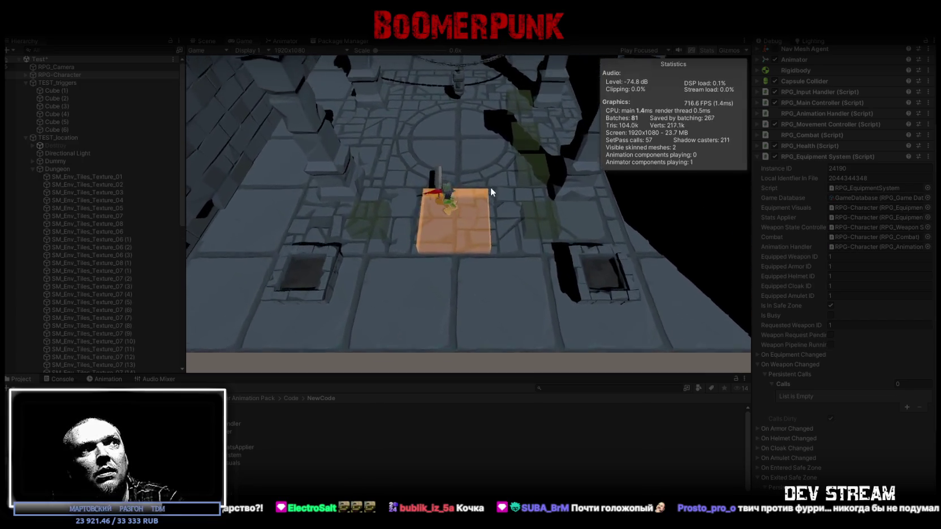
key(w)
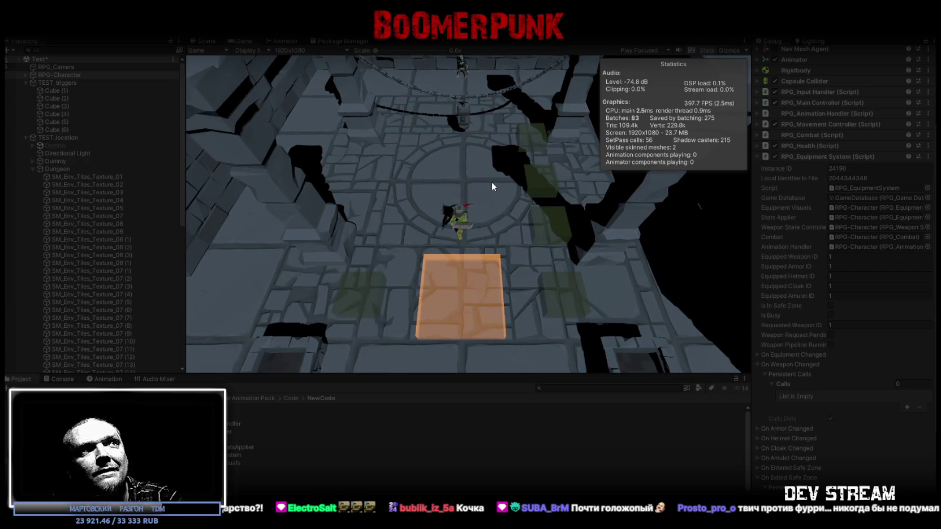
key(w)
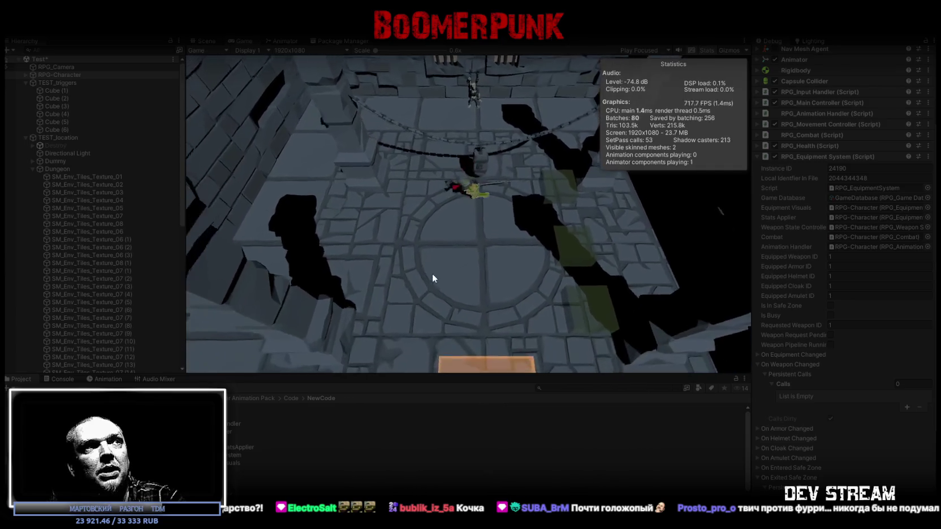
key(s)
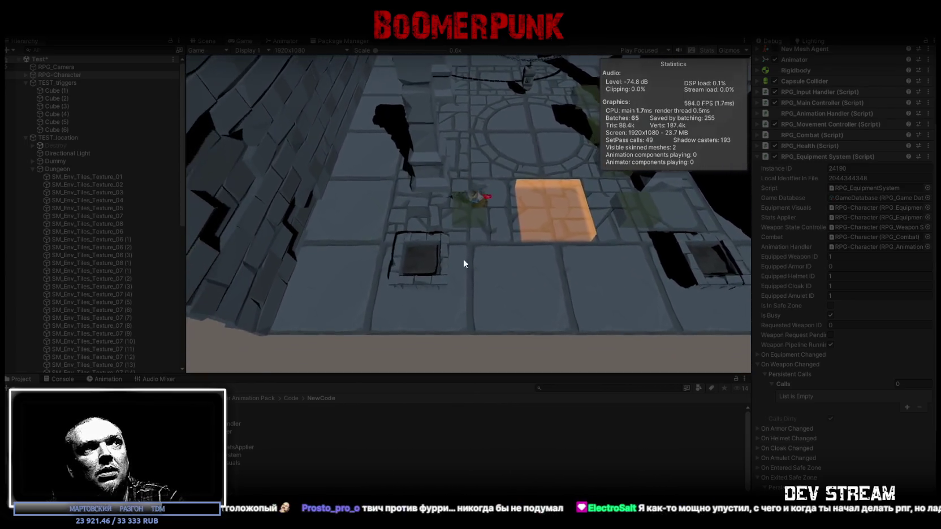
key(d)
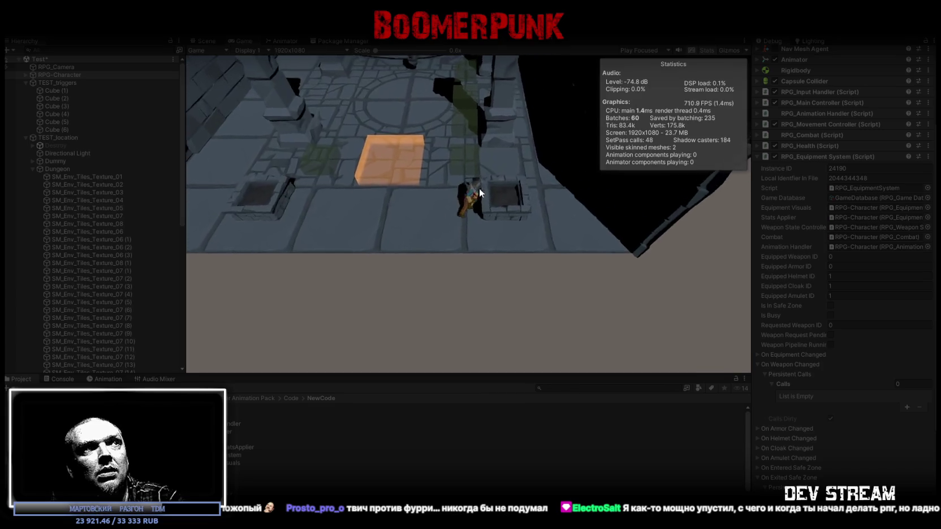
key(w)
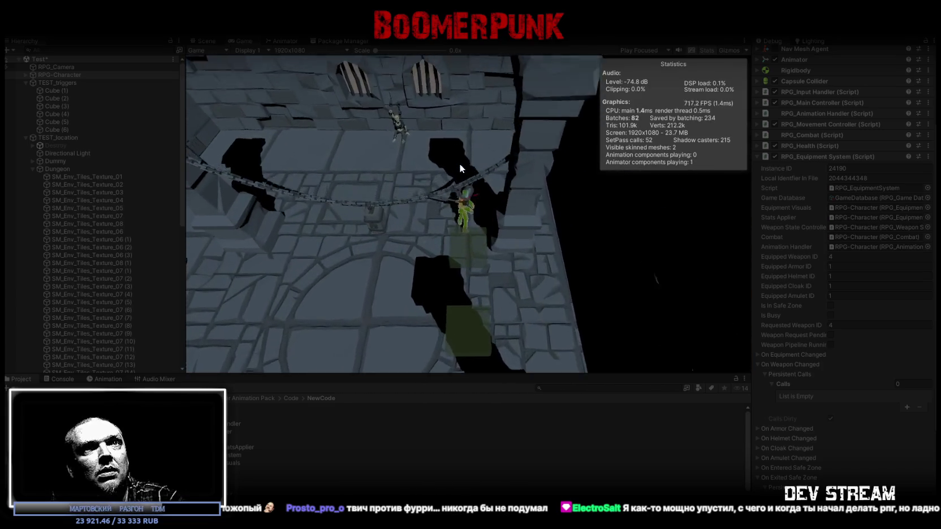
key(s)
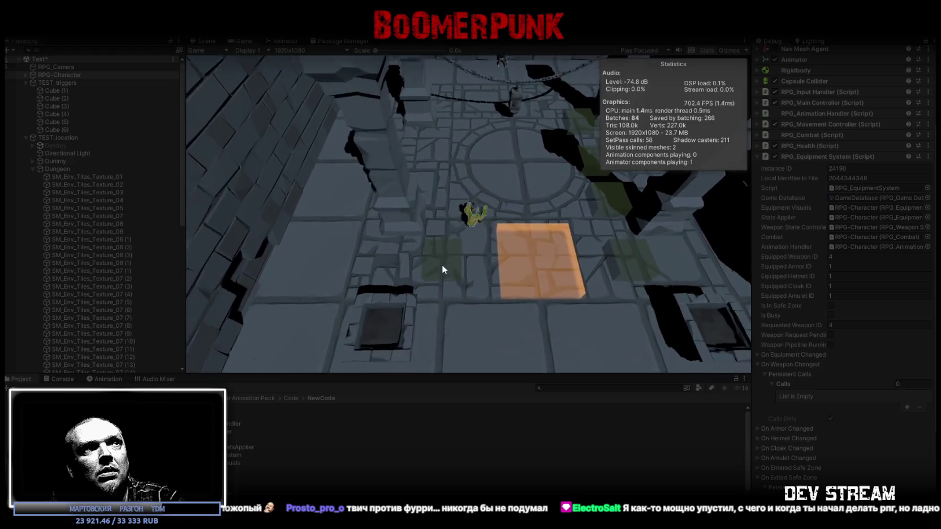
key(s)
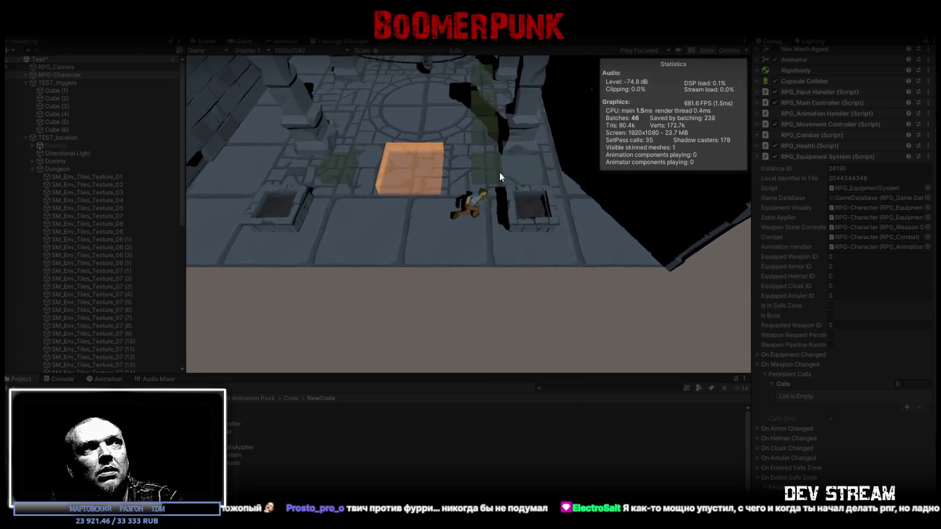
key(w)
key(w)
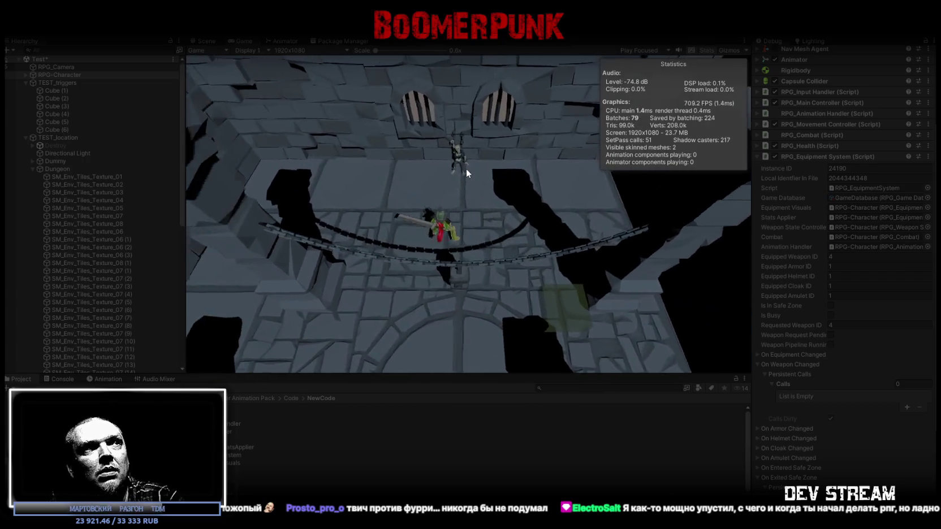
key(w)
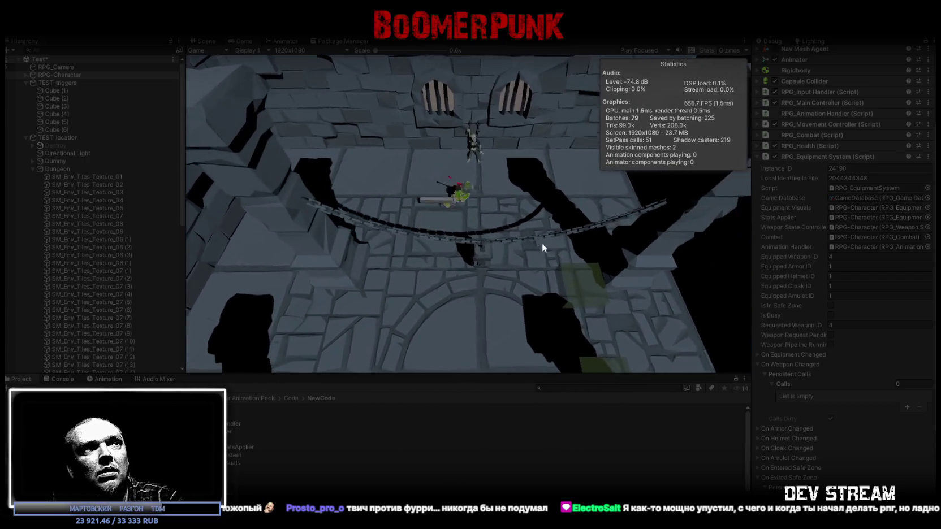
Step: Walk north from the orange block past the barred windows to the dungeon's dark edge
key(s)
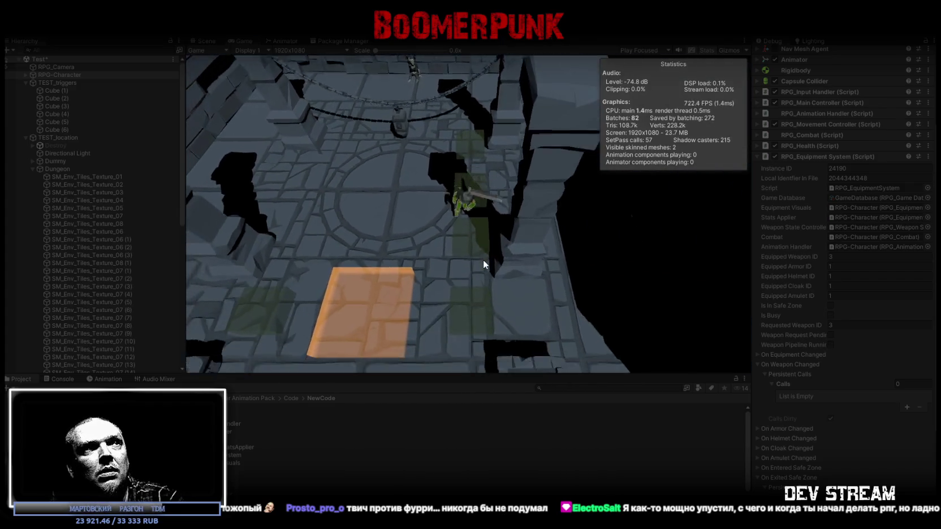
key(s)
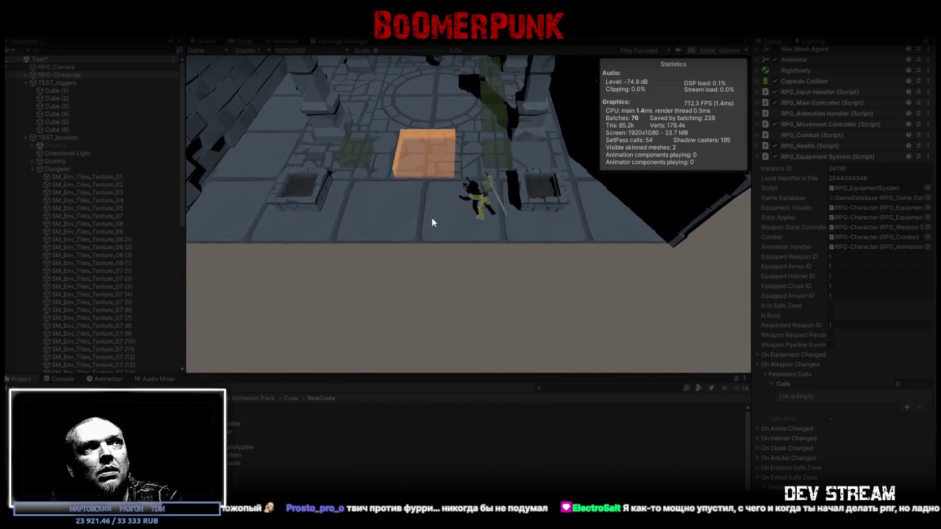
key(w)
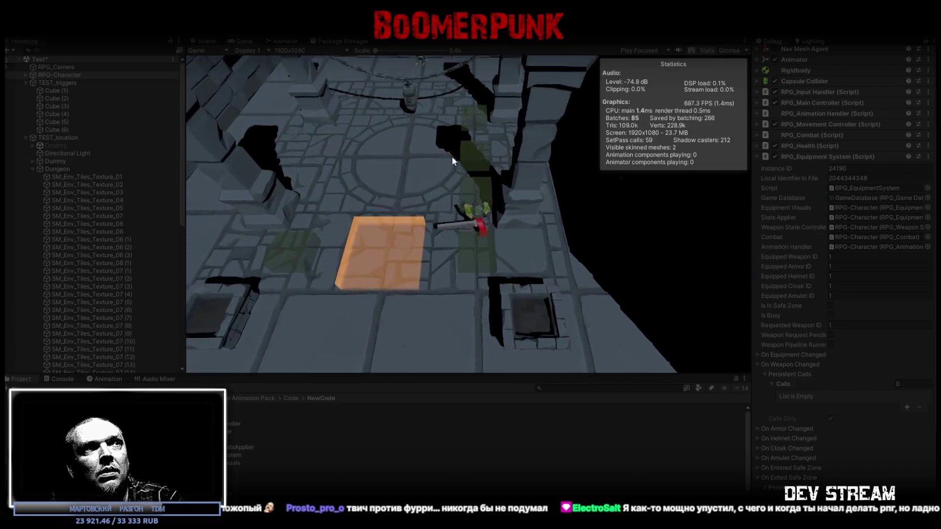
key(w)
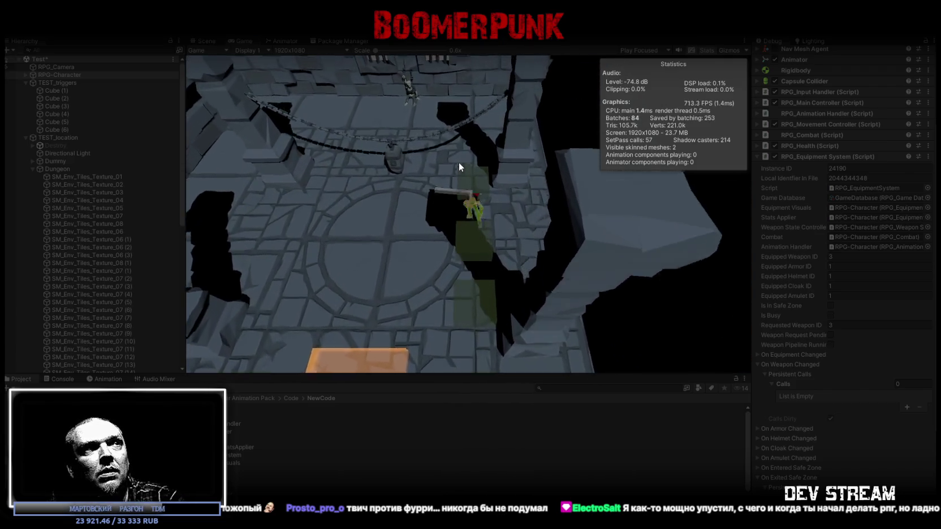
key(w)
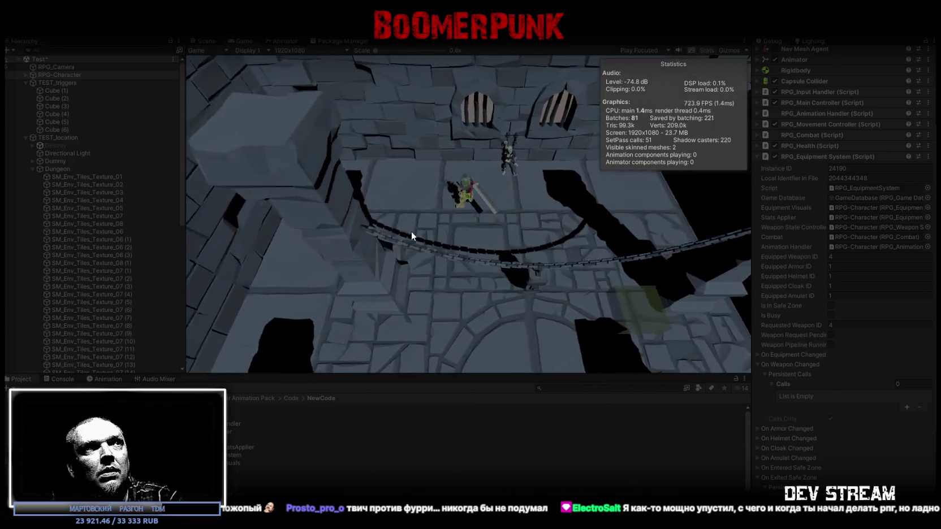
key(w)
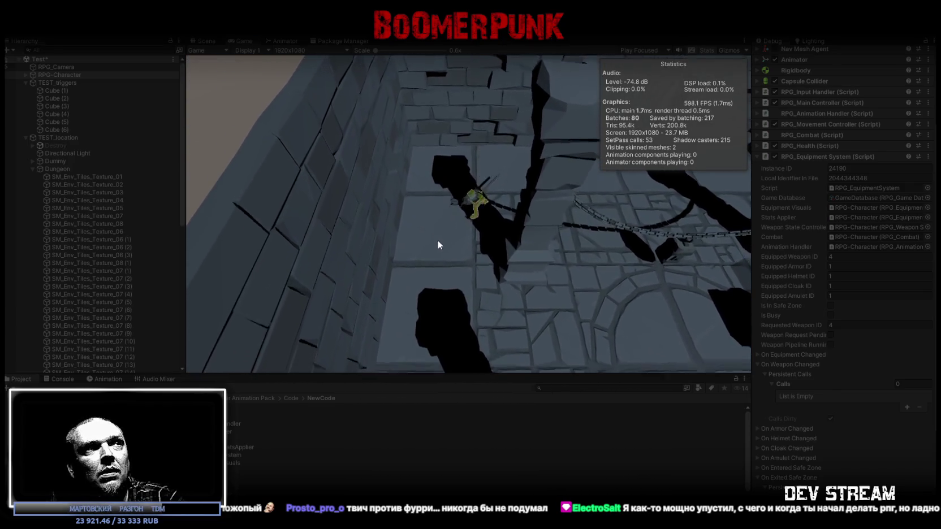
key(w)
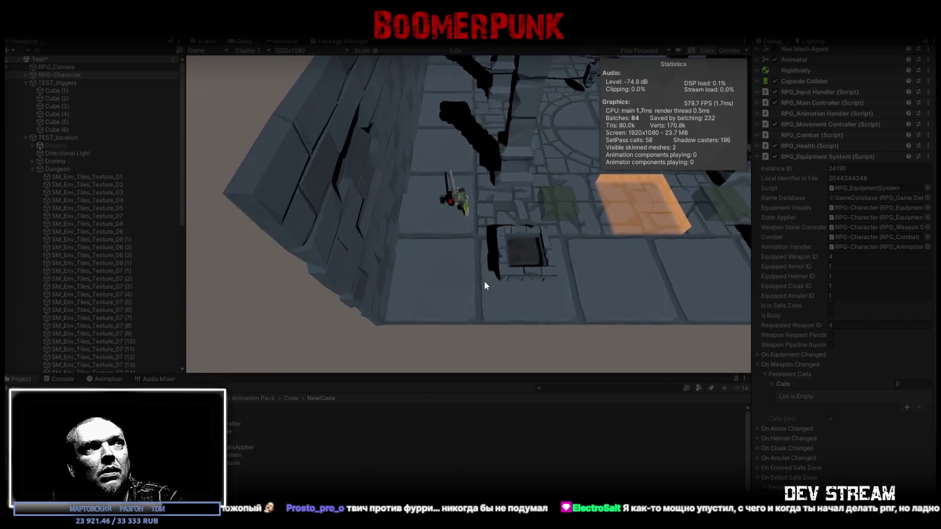
key(w)
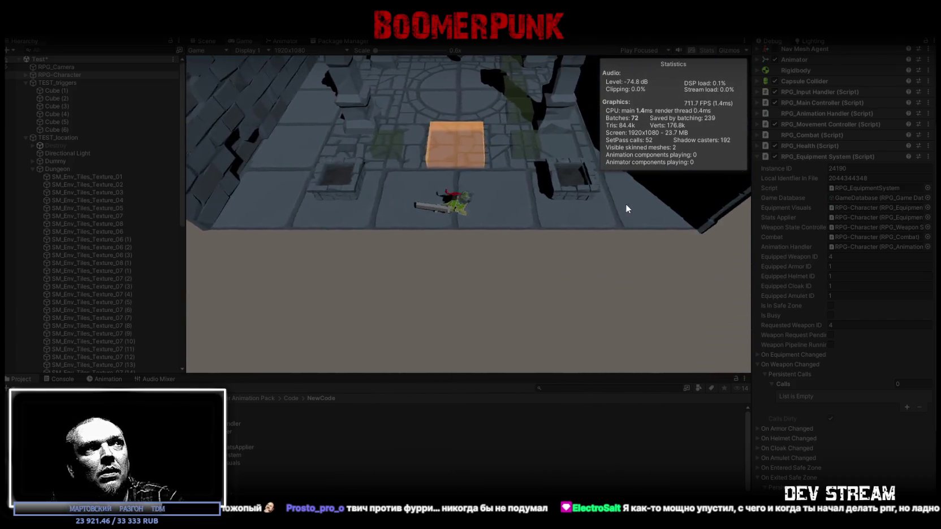
key(w)
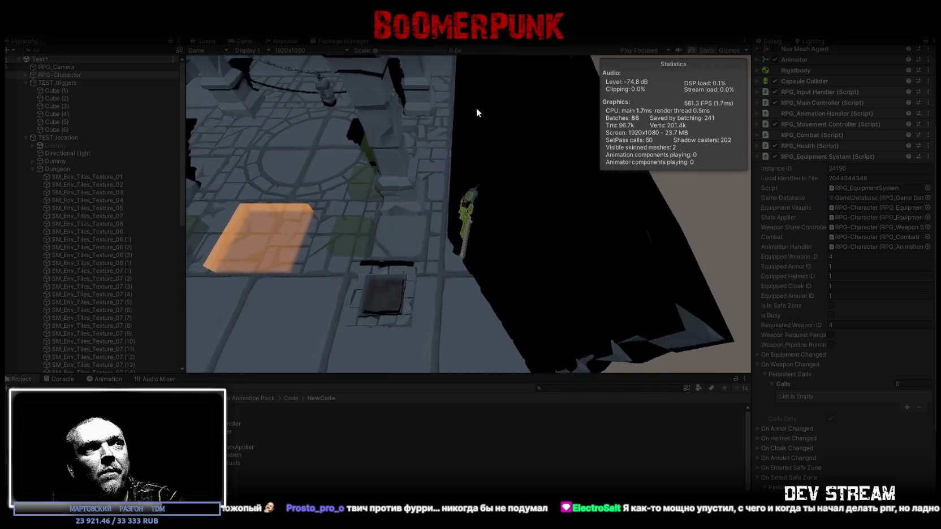
Step: Walk across the dungeon floor beneath the chain, switching to weapon 2 and then weapon 1
key(w)
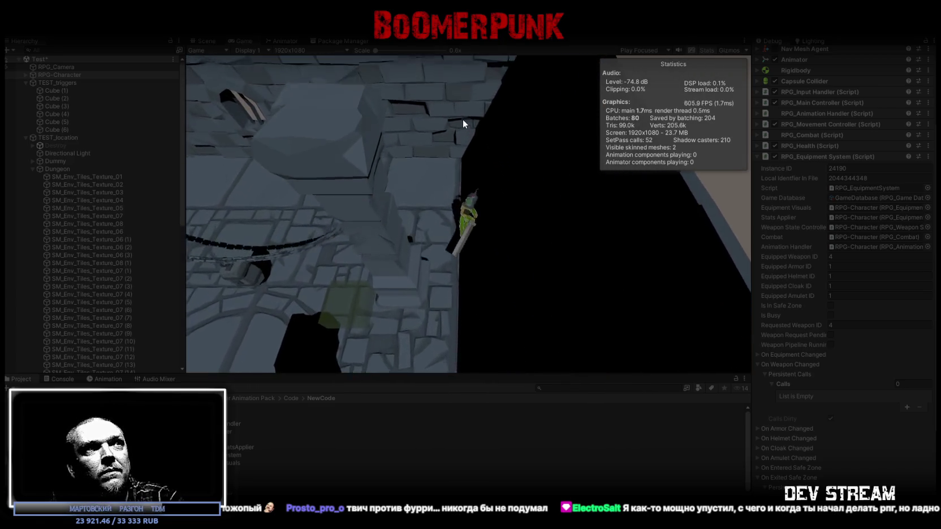
key(w)
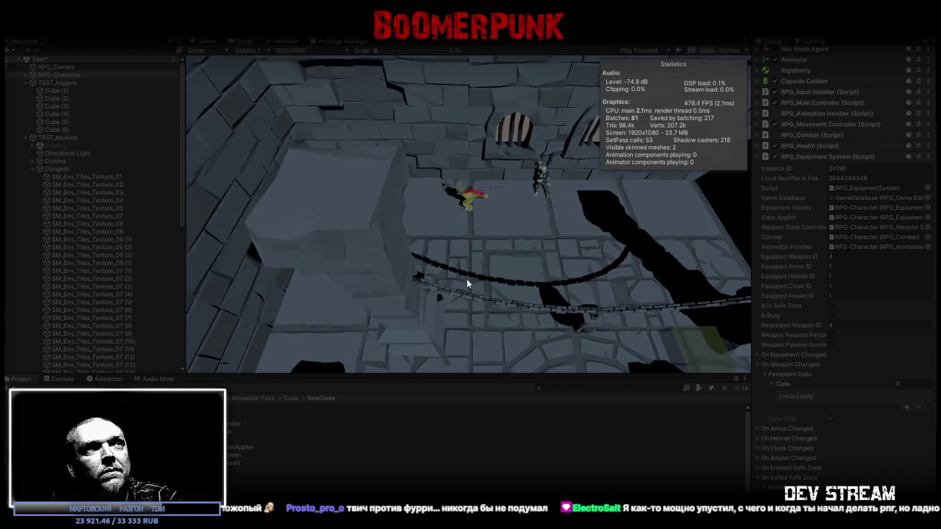
key(w)
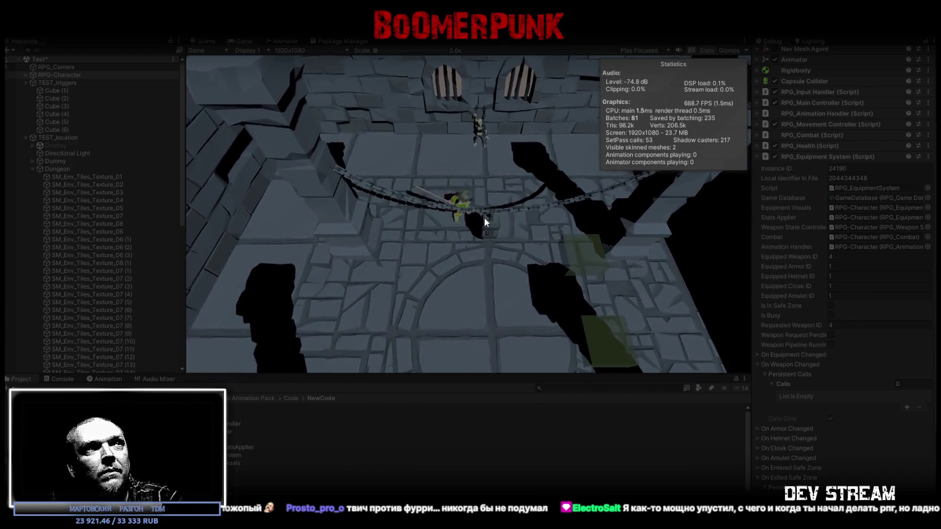
key(w)
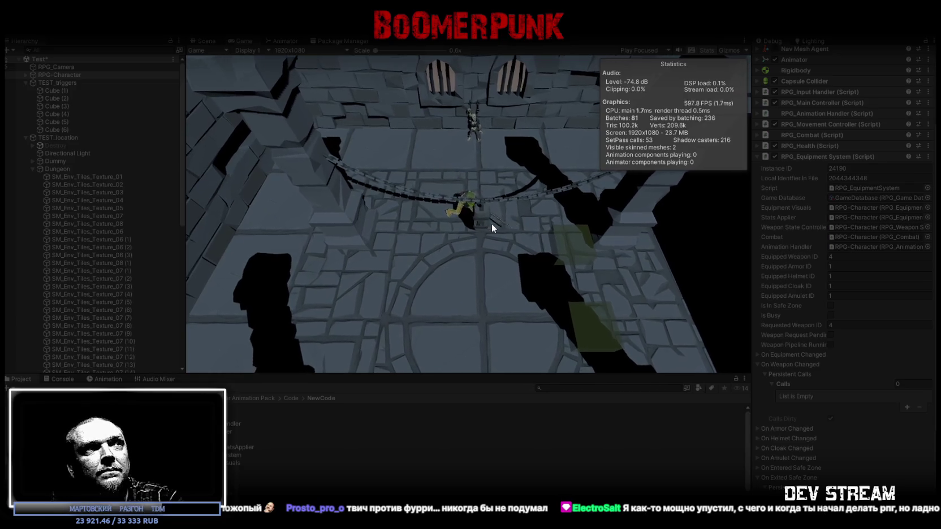
key(w)
key(2)
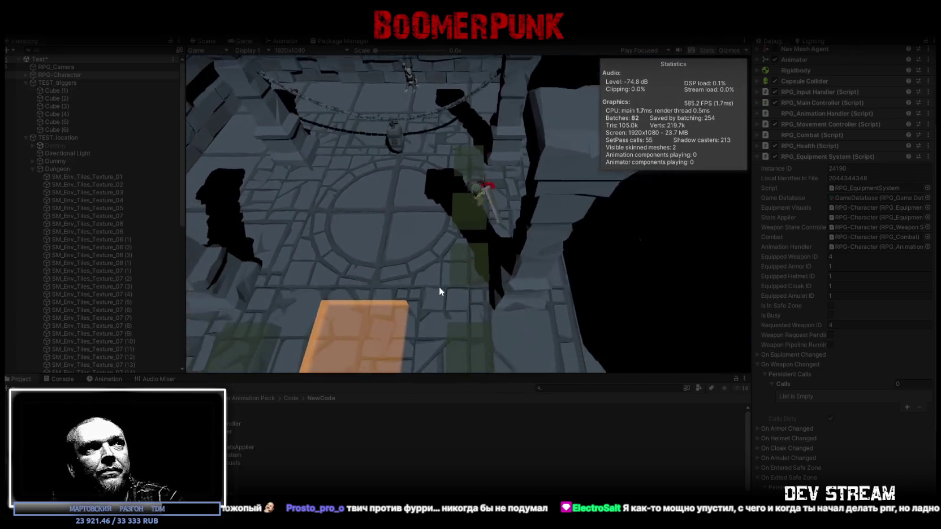
key(w)
key(1)
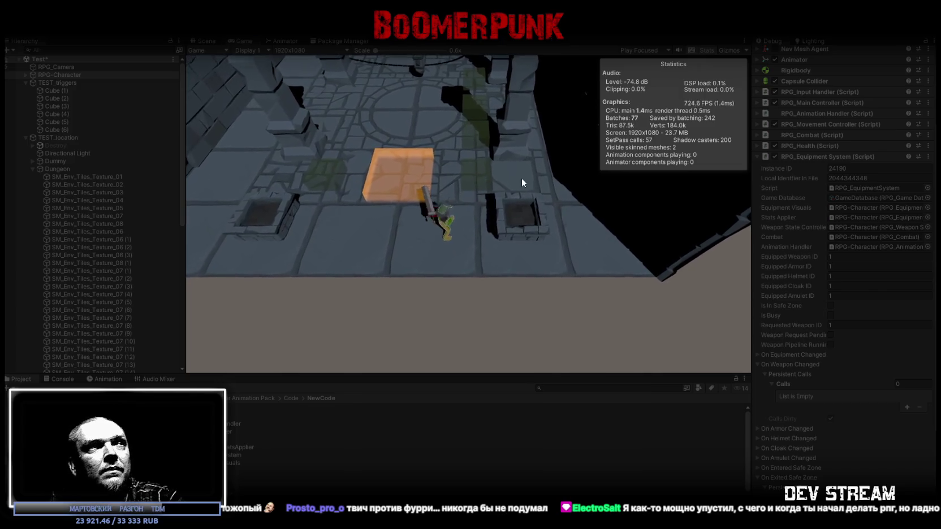
key(w)
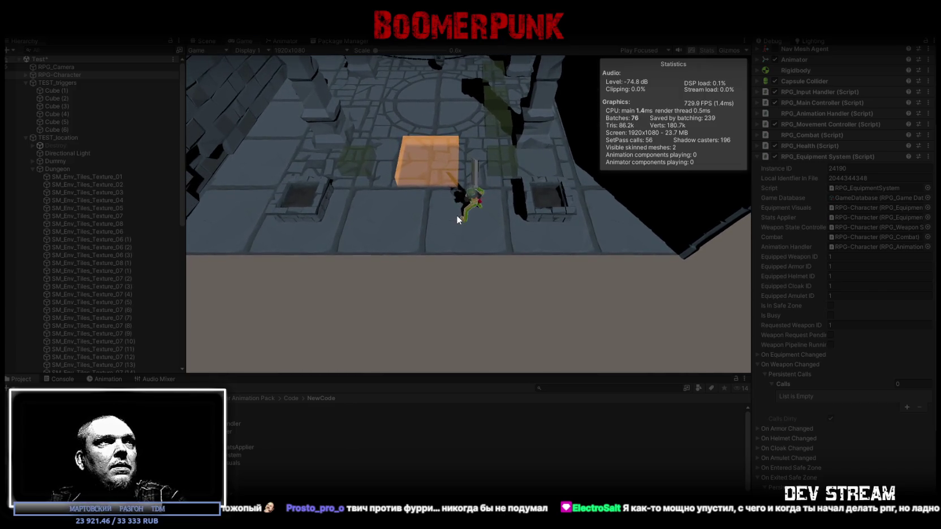
key(w)
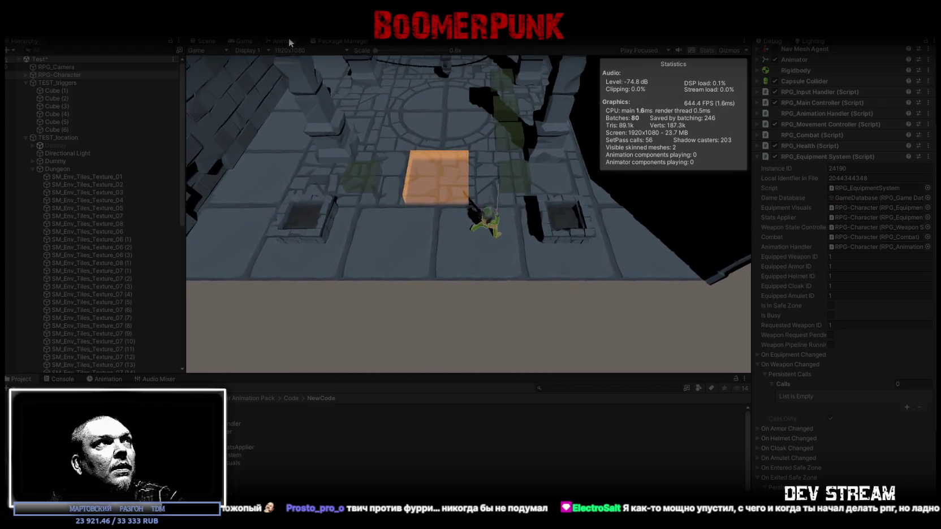
Step: Undock the Animator graph into its own window and swap between weapons 4 and 1 while walking
click(285, 40)
drag(285, 41, 285, 51)
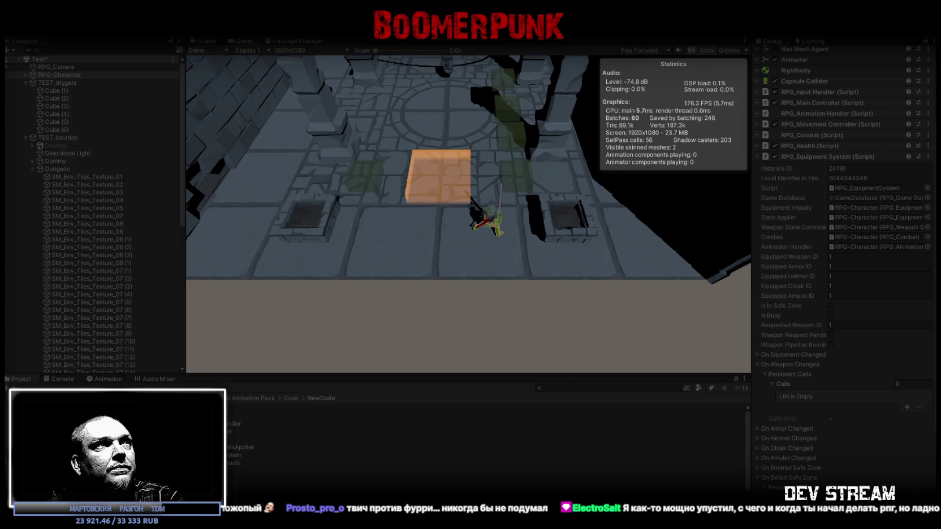
click(478, 232)
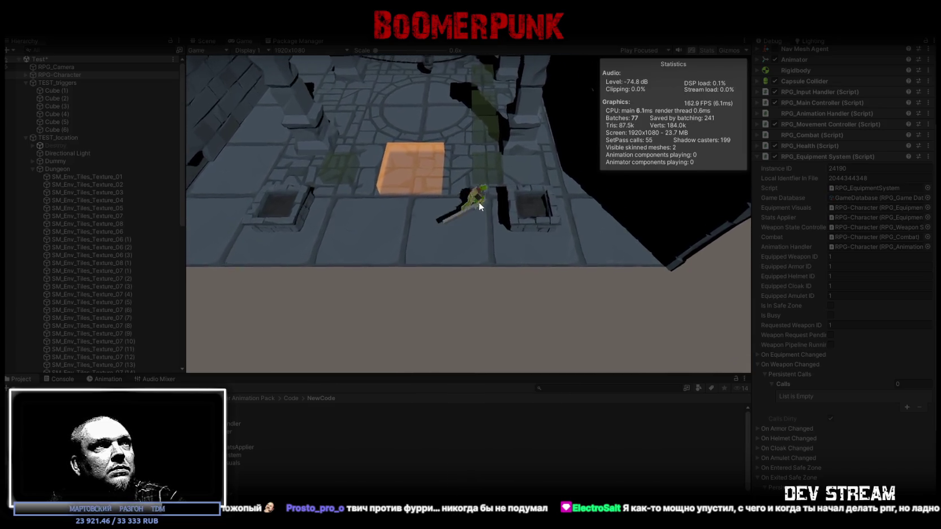
key(w)
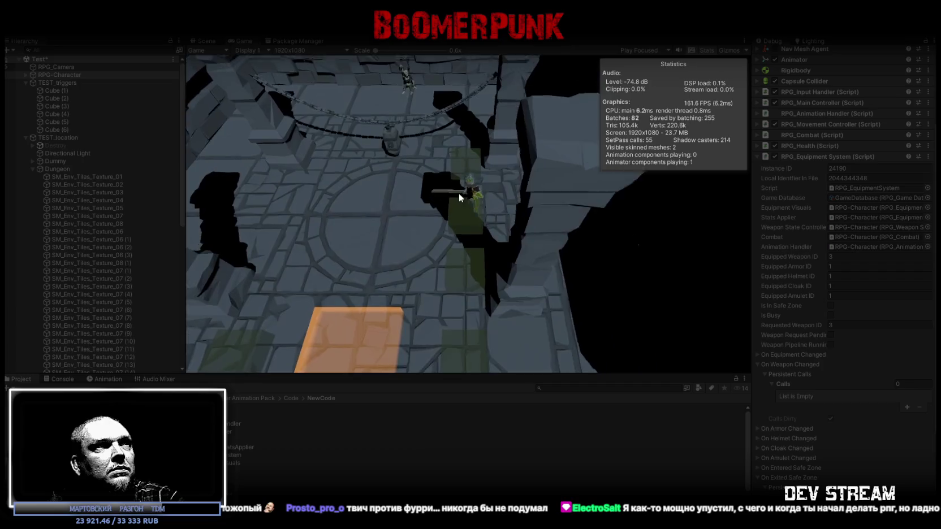
key(w)
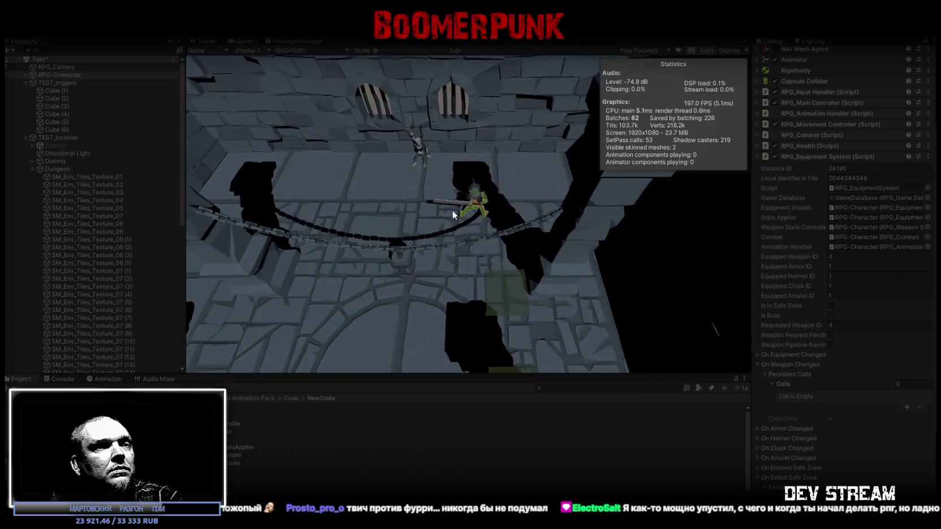
key(w)
key(s)
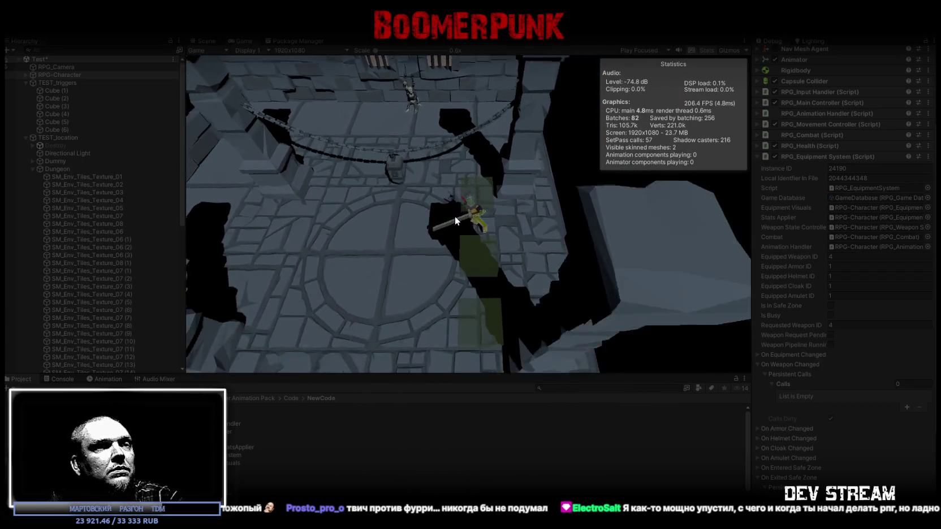
key(1)
key(s)
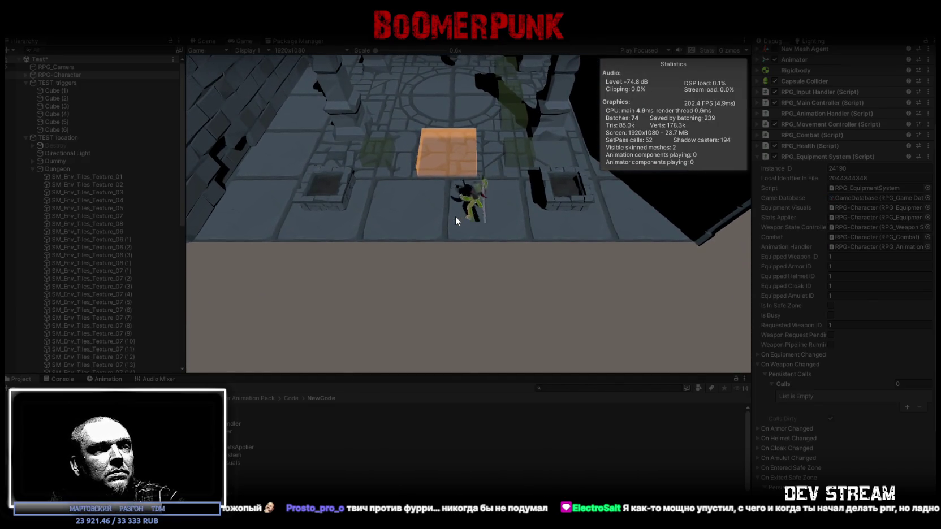
Step: Swing the sword, step on and off the orange safe-zone block, swing again, and stop the game
click(465, 216)
key(w)
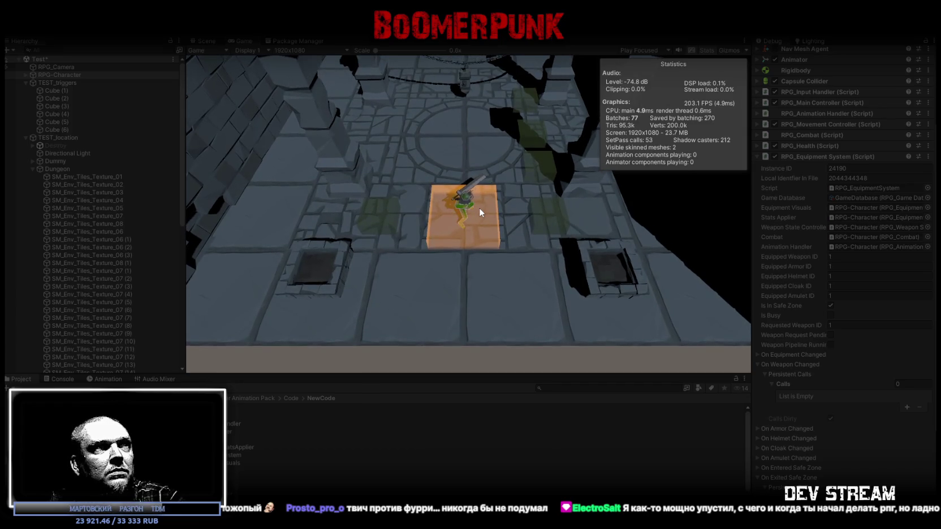
key(s)
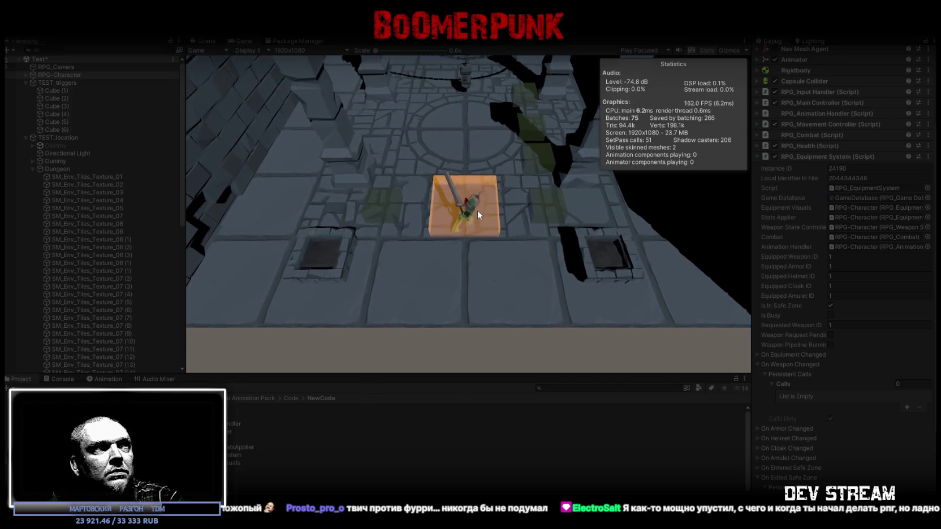
key(w)
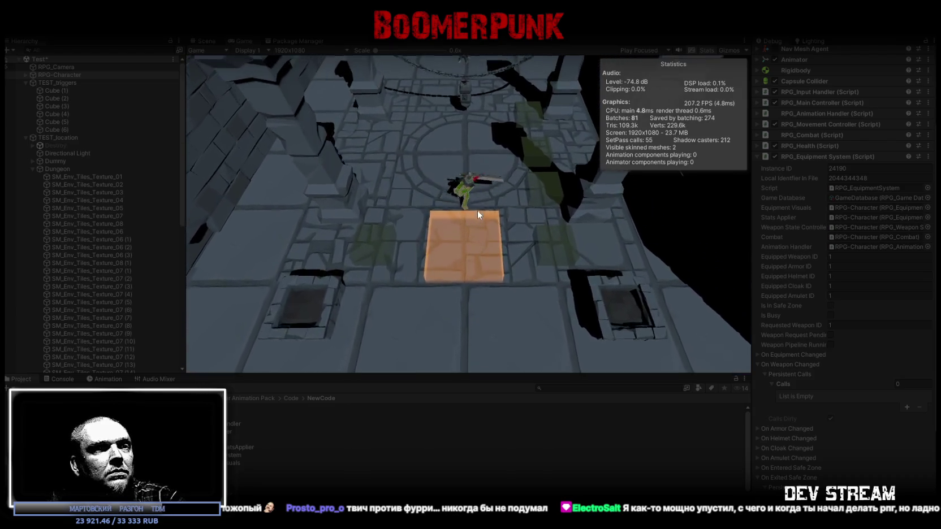
key(w)
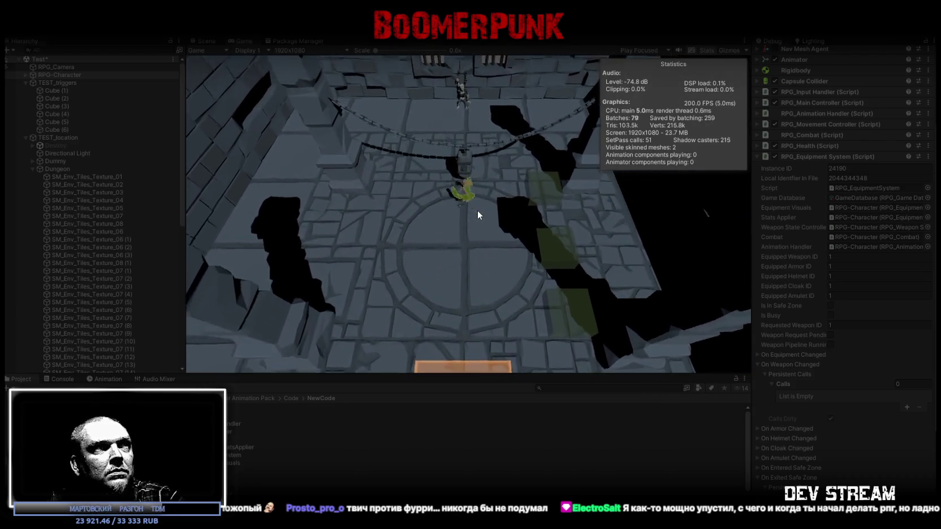
key(w)
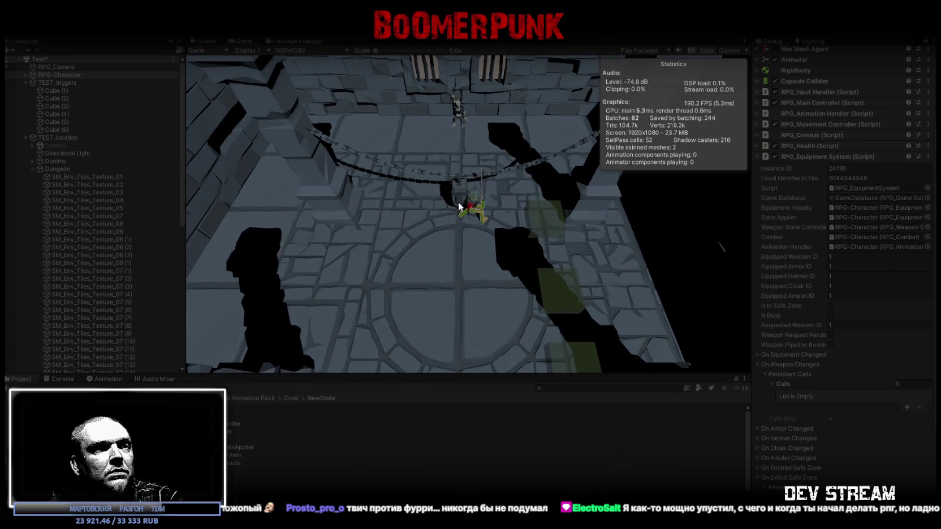
click(459, 207)
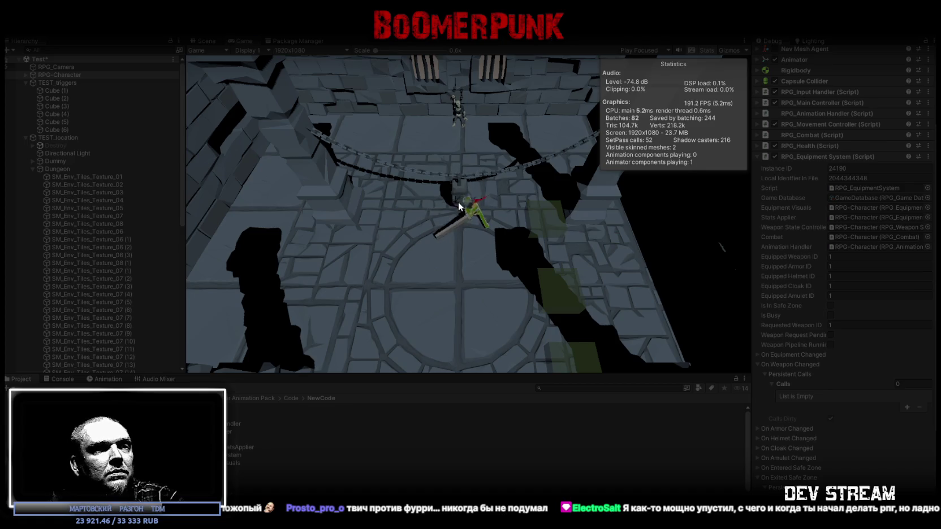
key(s)
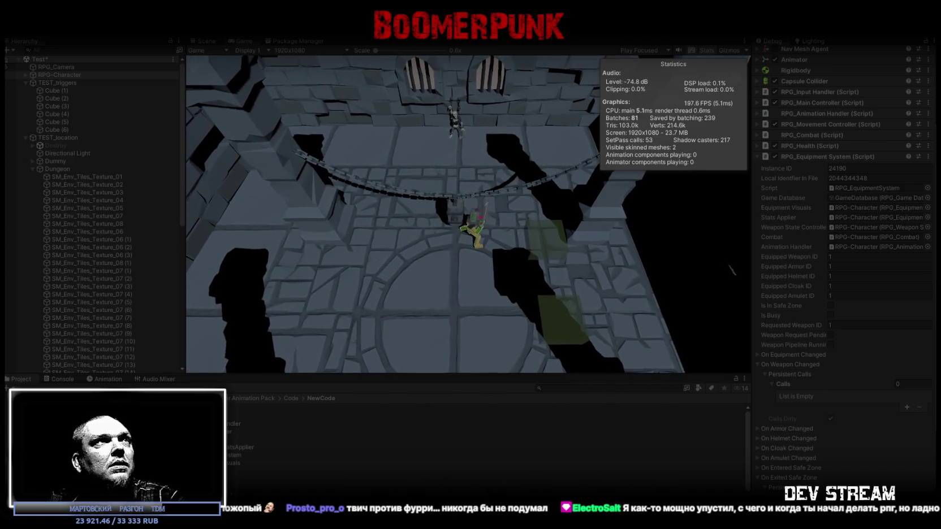
key(ctrl+p)
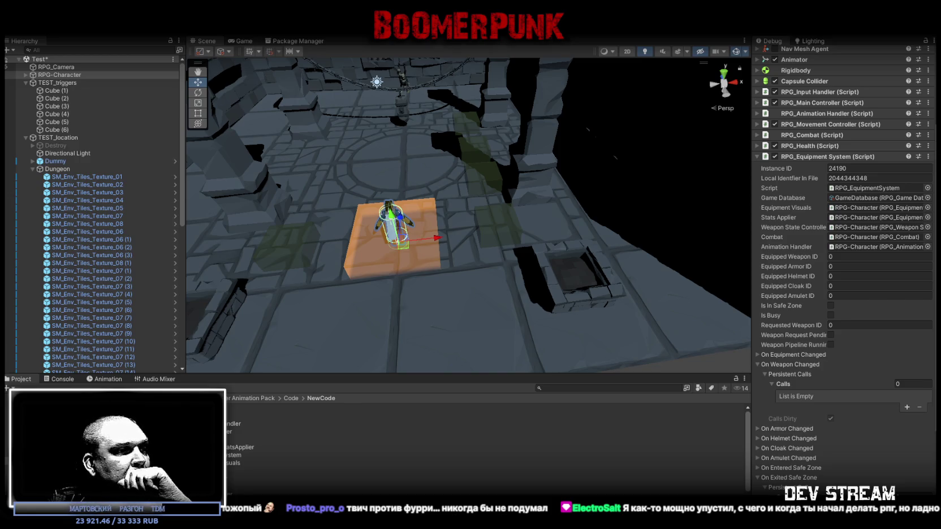
Step: Slide Cube (6), Cube (5) and Cube (4) along Z to 10.83, 4.54 and -1.84
click(483, 175)
drag(484, 176, 610, 187)
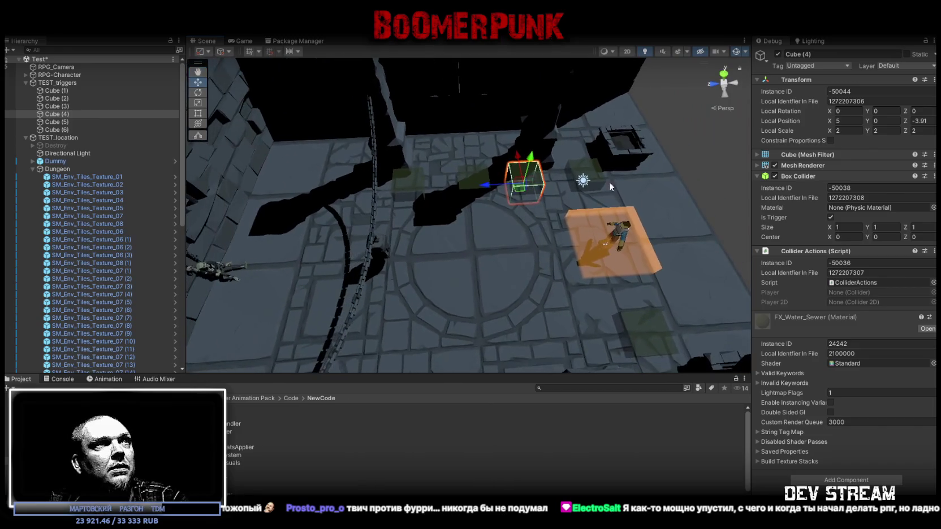
click(471, 179)
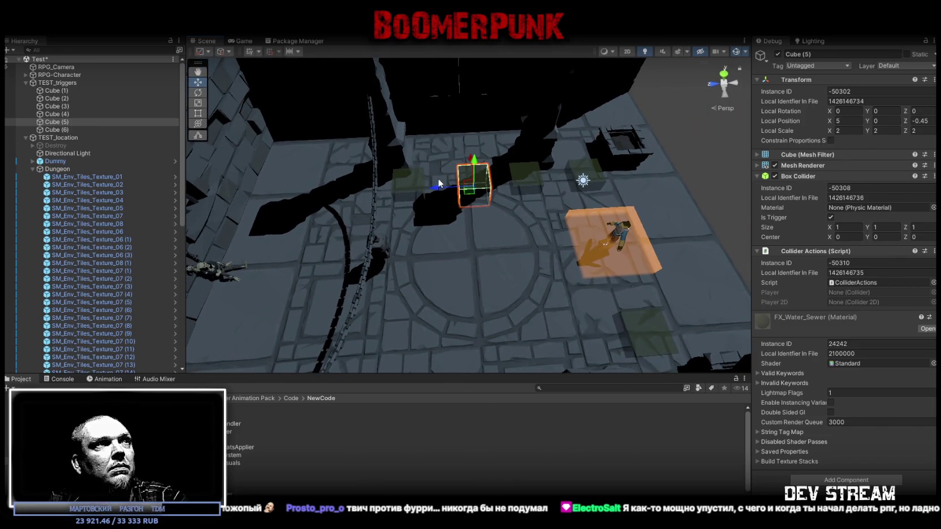
click(402, 183)
drag(371, 193, 271, 187)
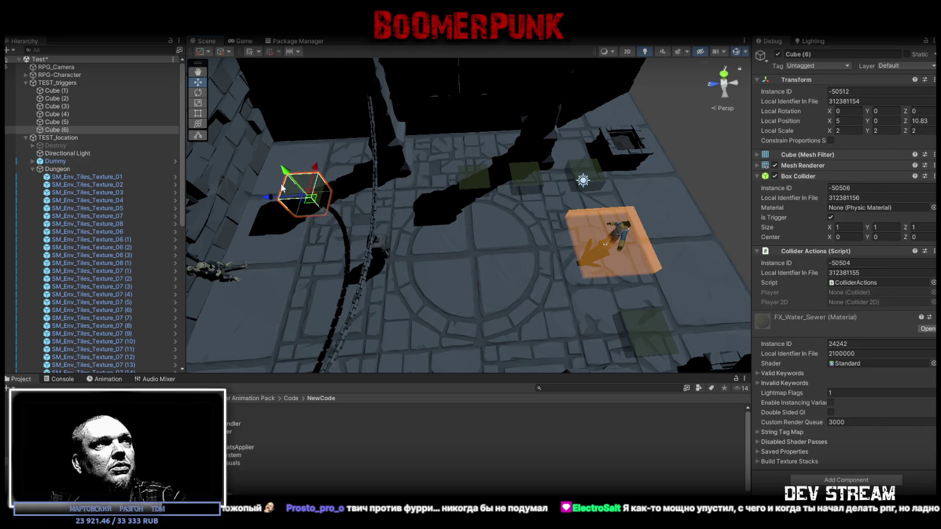
click(472, 184)
drag(436, 192, 359, 192)
click(534, 182)
drag(494, 187, 492, 204)
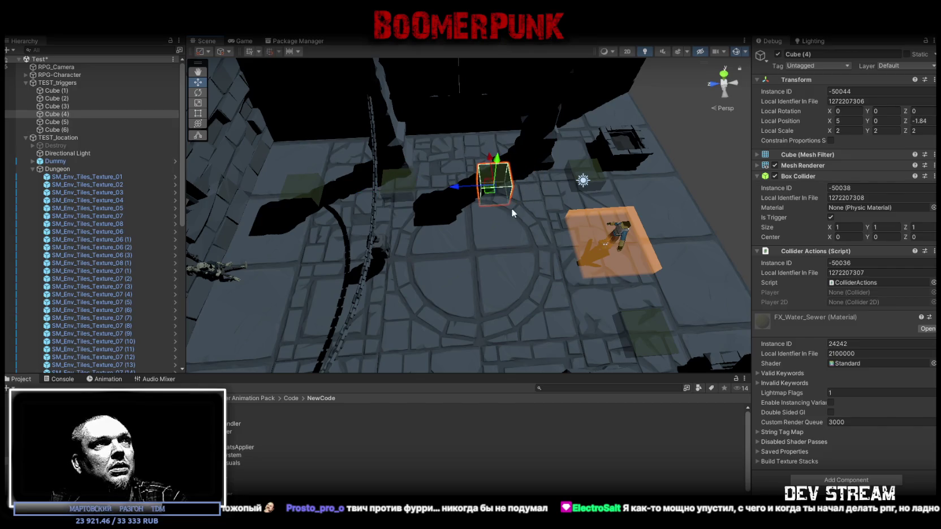
click(642, 292)
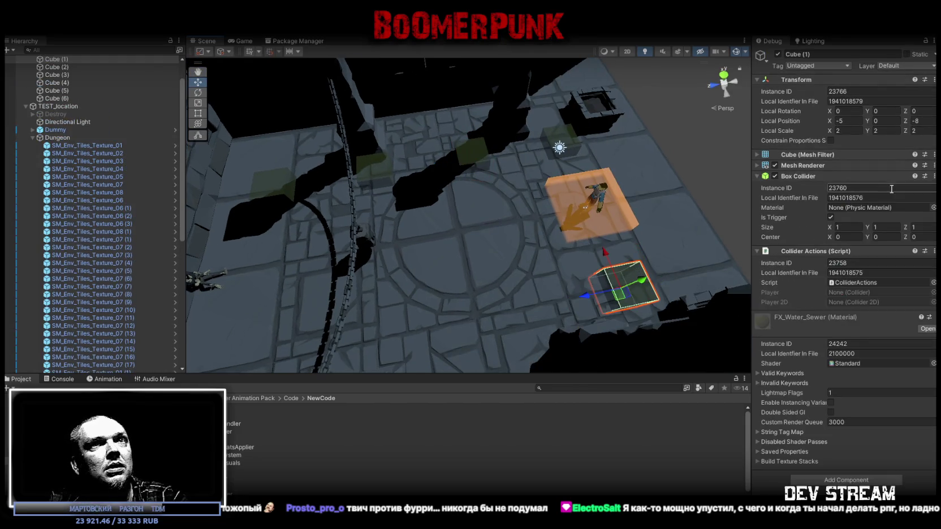
Step: Try FX_Water, LiberationSans and white materials on Cube (1)'s Mesh Renderer, then settle on Water
click(762, 166)
click(928, 321)
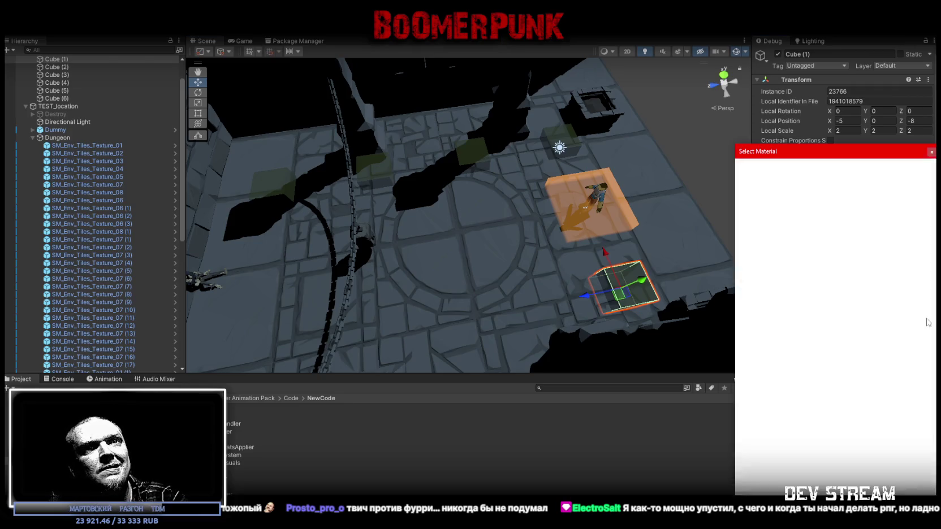
click(888, 289)
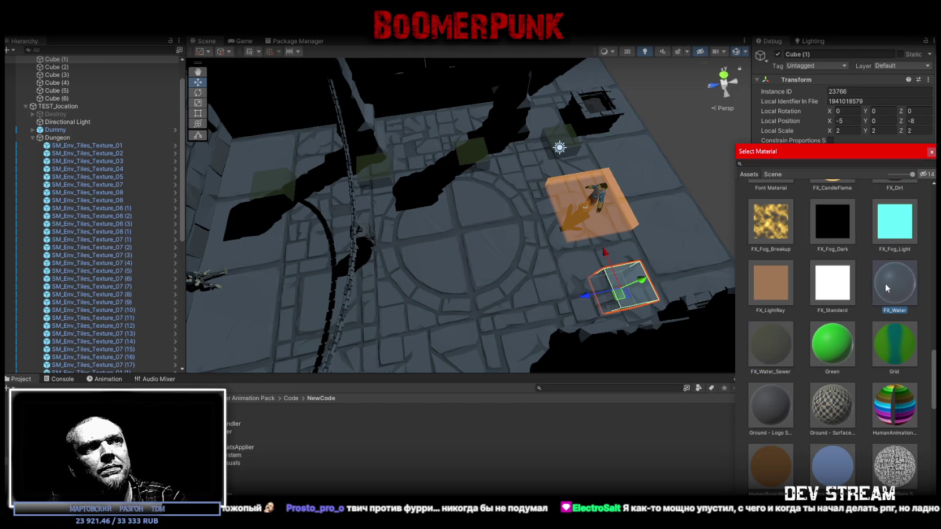
click(894, 474)
scroll(846, 431, down, 5)
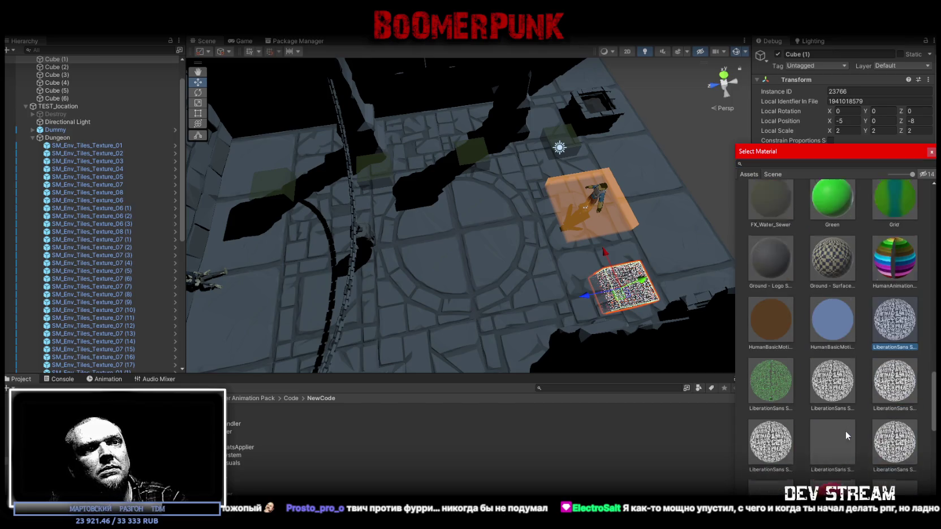
scroll(843, 432, down, 2)
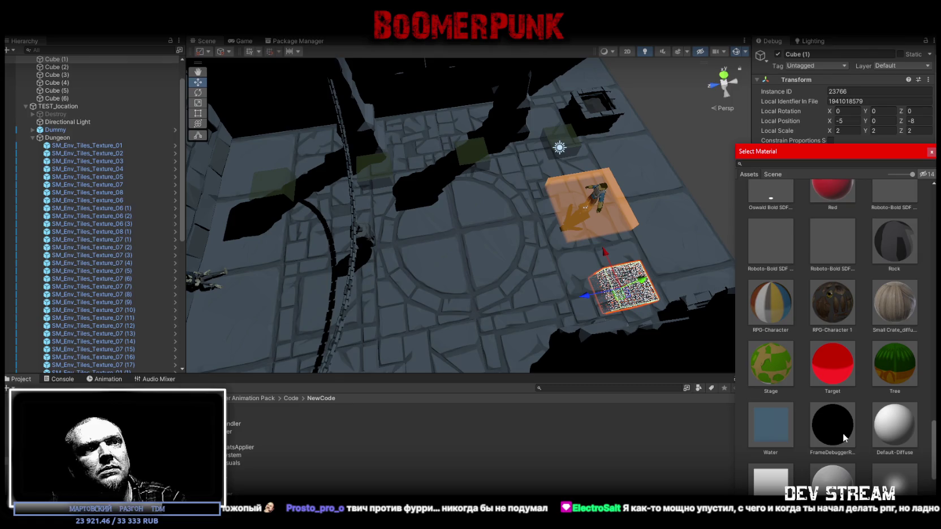
click(772, 427)
scroll(778, 485, down, 1)
click(779, 484)
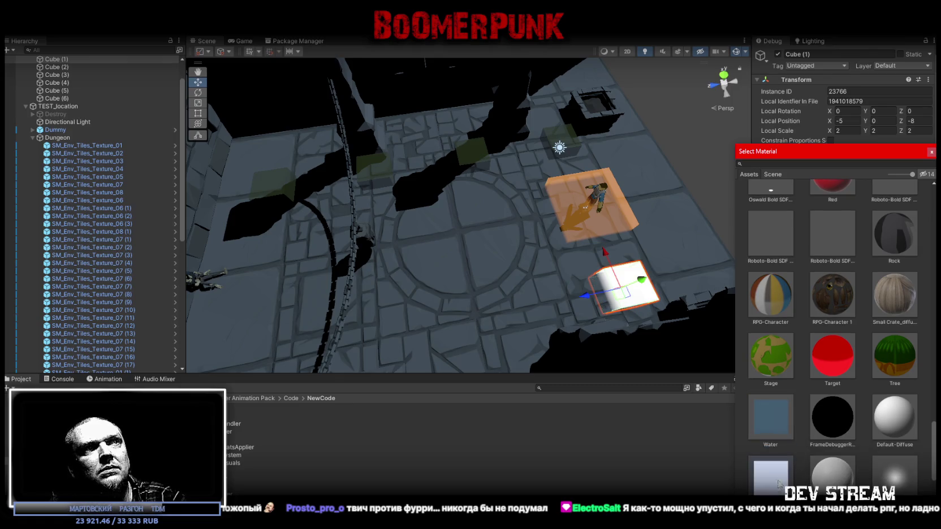
click(779, 425)
double_click(778, 421)
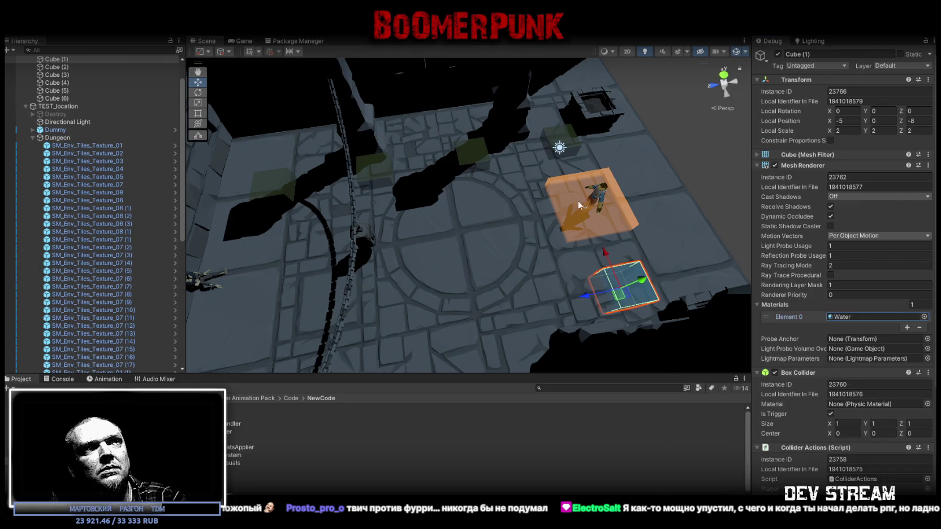
Step: Duplicate the trigger cube into Cubes (7)–(9), placed at X 5.24 with Z -5.1, 1.18 and 7.7
key(ctrl+d)
mouse_move(570, 310)
mouse_down()
mouse_move(478, 136)
mouse_move(490, 142)
mouse_move(523, 177)
mouse_move(419, 205)
mouse_up()
key(ctrl+d)
scroll(483, 234, up, 2)
drag(484, 235, 509, 235)
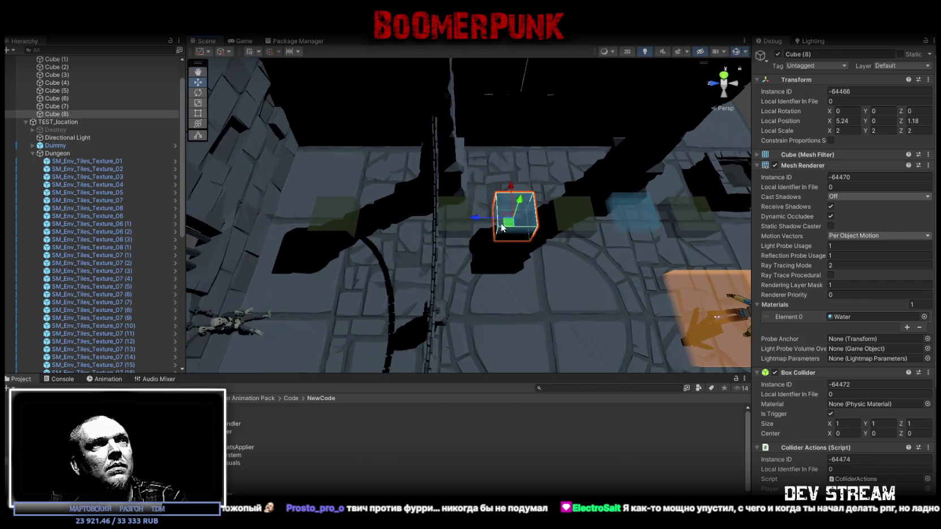
key(ctrl+d)
mouse_move(481, 204)
mouse_down()
mouse_move(356, 202)
mouse_move(364, 203)
mouse_up()
drag(439, 221, 388, 208)
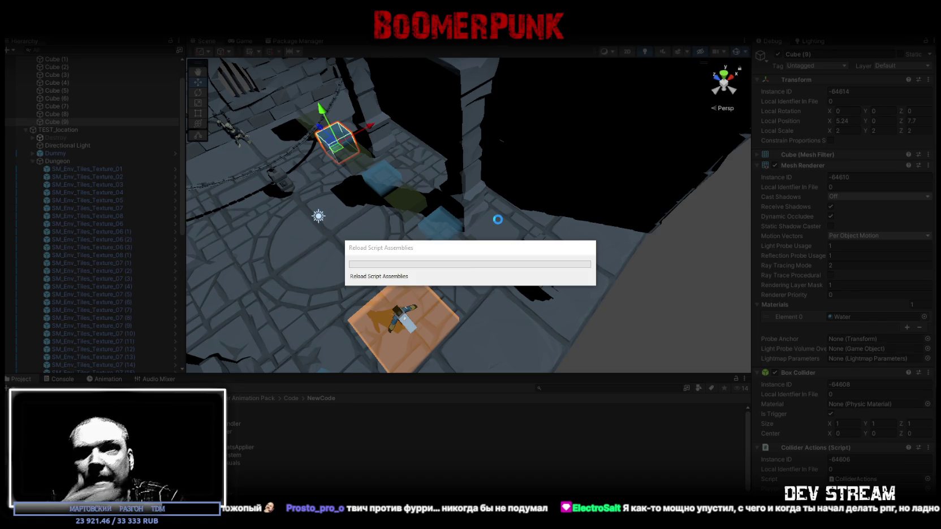
Step: Walk the character over the green and blue trigger cubes while RPG-Character is selected
click(532, 224)
click(455, 247)
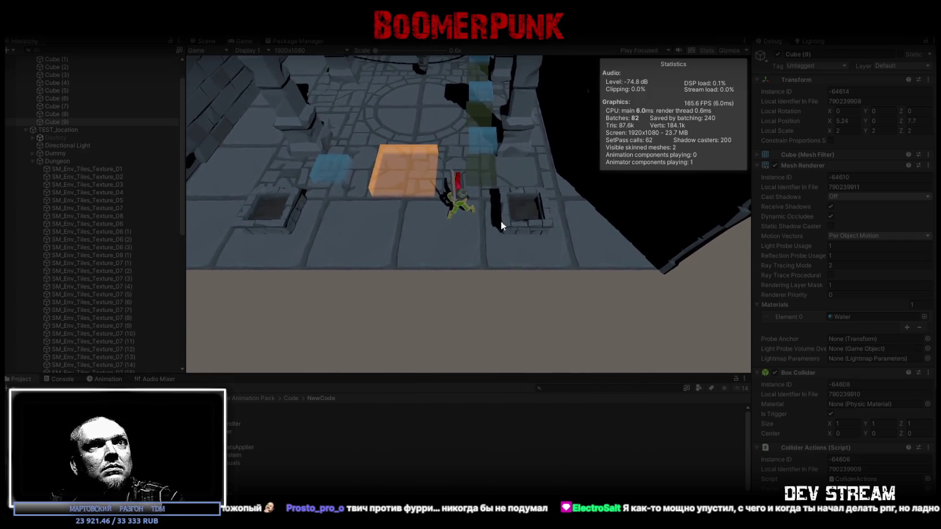
click(498, 222)
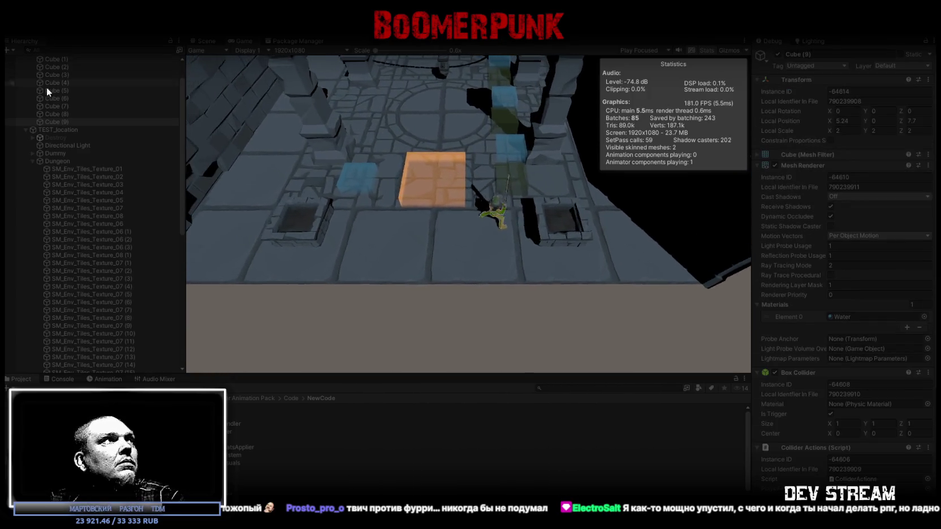
scroll(56, 85, up, 2)
click(59, 74)
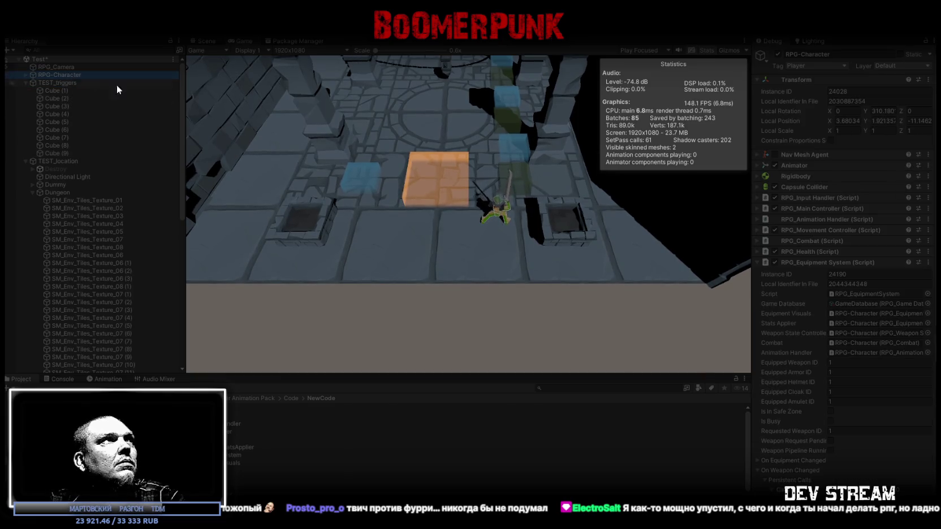
scroll(845, 296, down, 5)
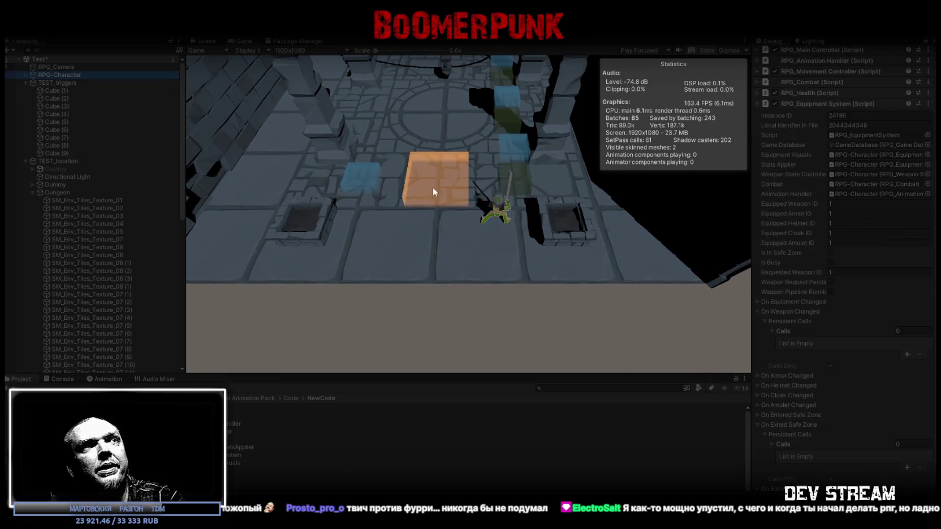
click(500, 224)
click(463, 185)
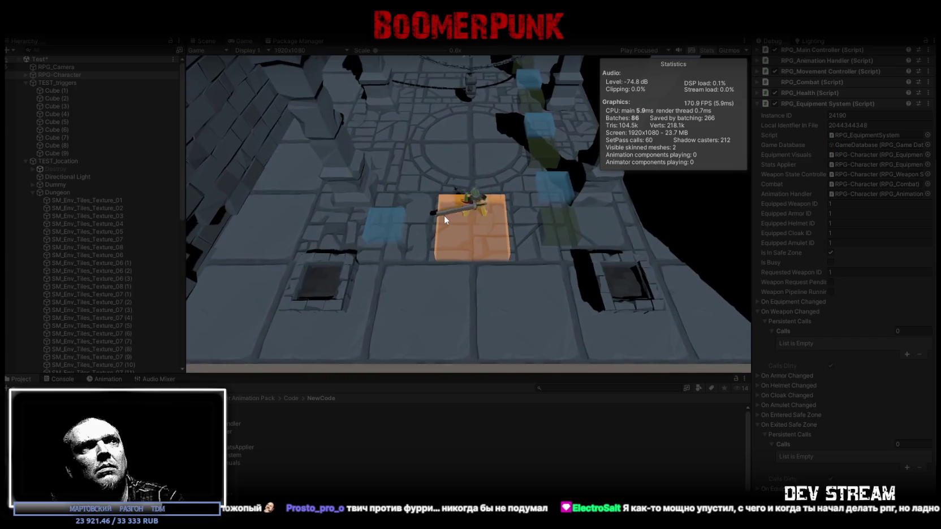
Step: Switch the character to weapon 2, then weapon 4, and stop the play-test
key(2)
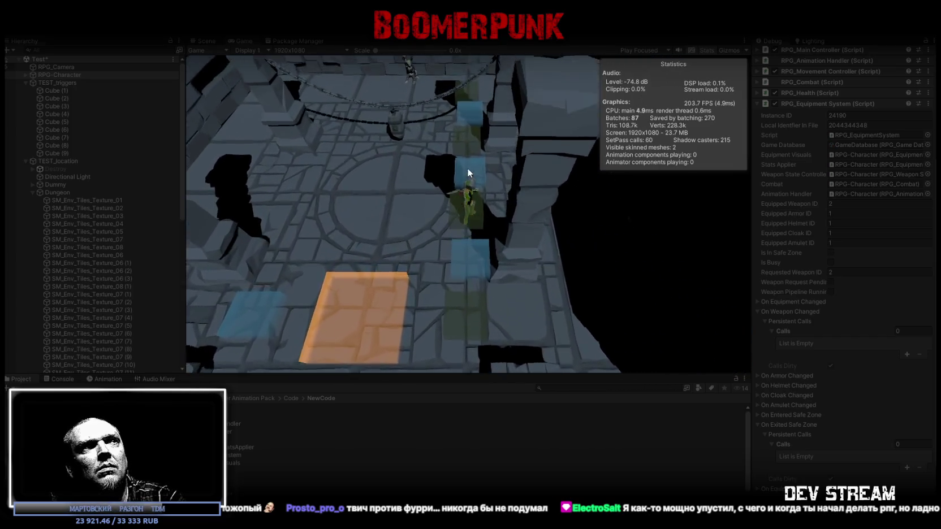
key(4)
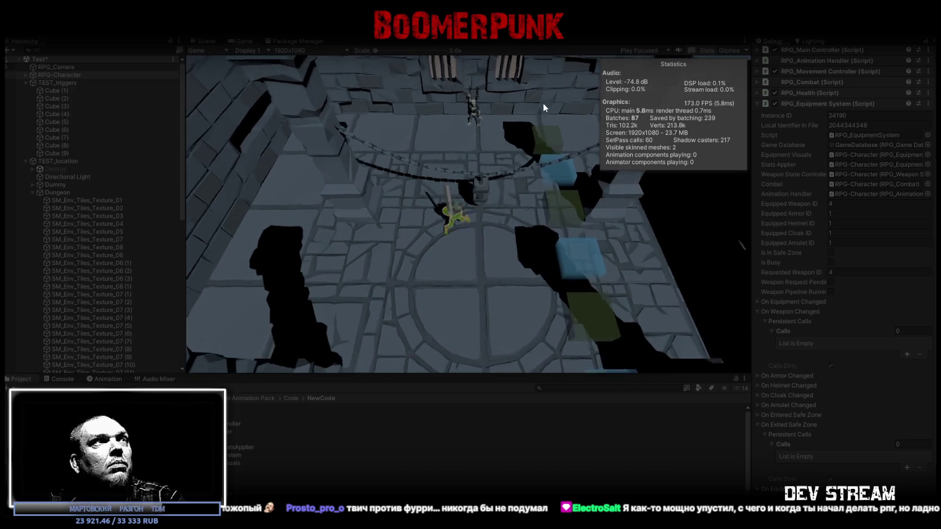
key(ctrl+p)
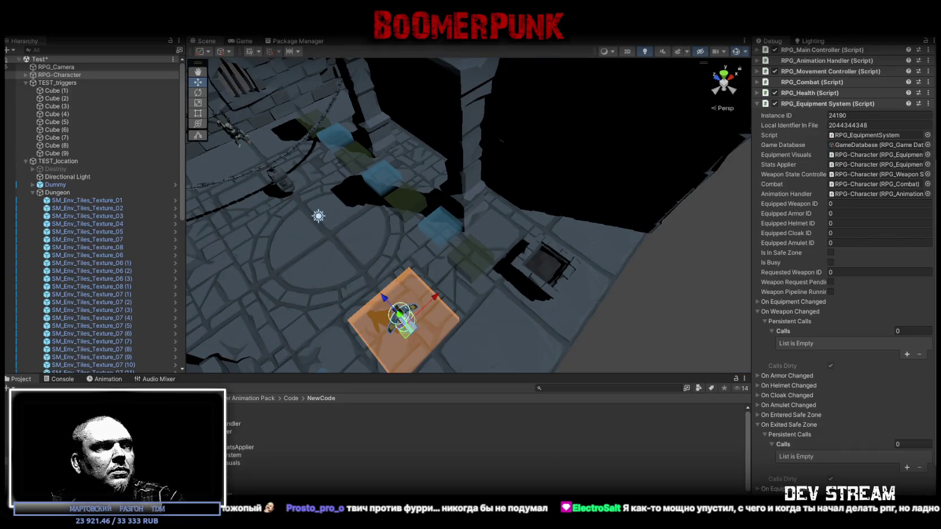
Step: Dock the Animator panel alongside the Scene tab
mouse_move(310, 60)
mouse_down()
mouse_move(310, 50)
mouse_move(285, 46)
mouse_up()
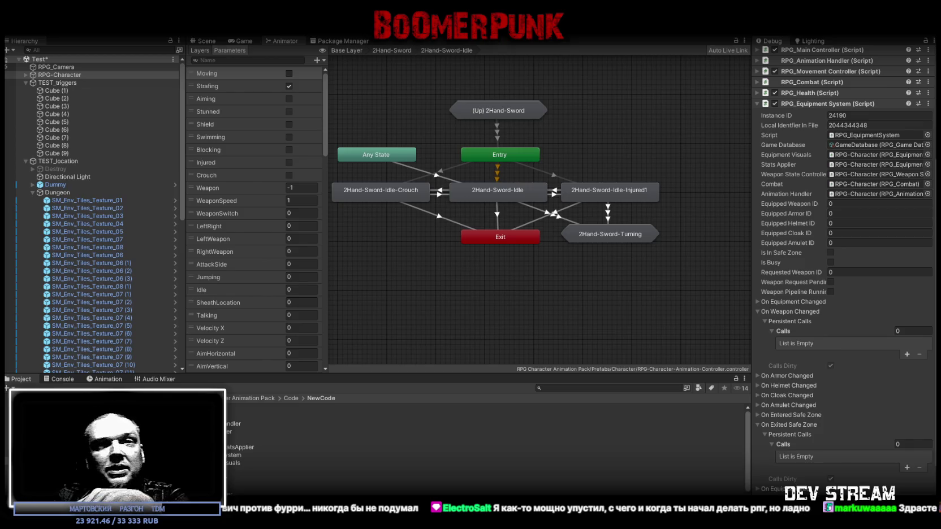
Step: Return to the Scene view, orbit down over the dungeon and frame the character
click(203, 41)
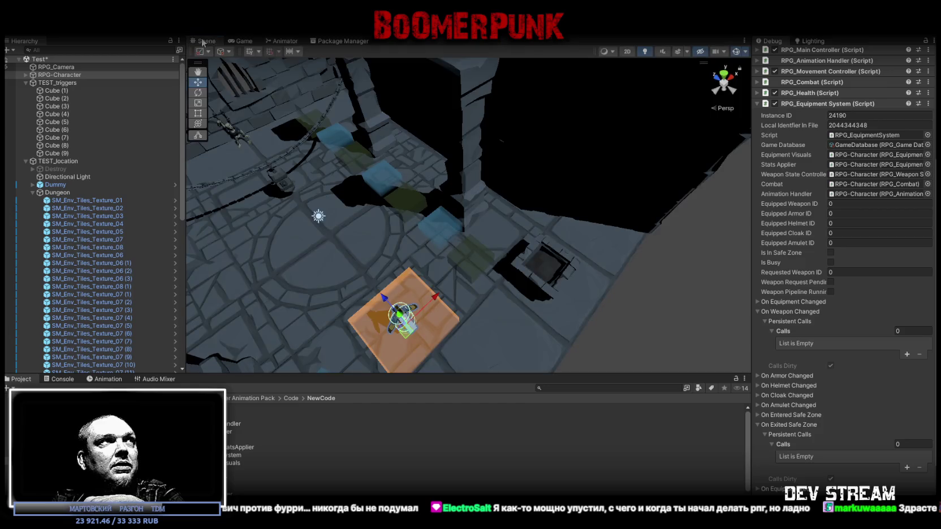
mouse_move(407, 206)
mouse_down()
mouse_move(366, 224)
mouse_move(337, 216)
mouse_up()
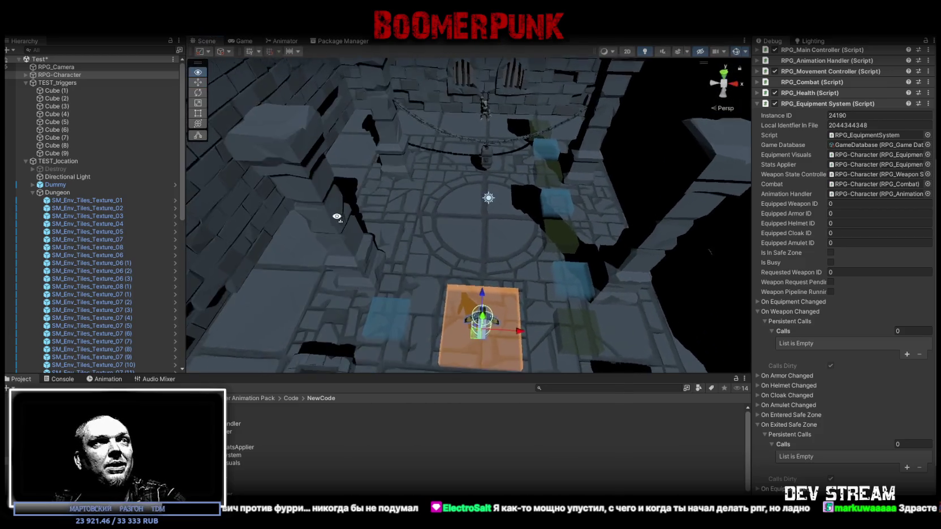
key(f)
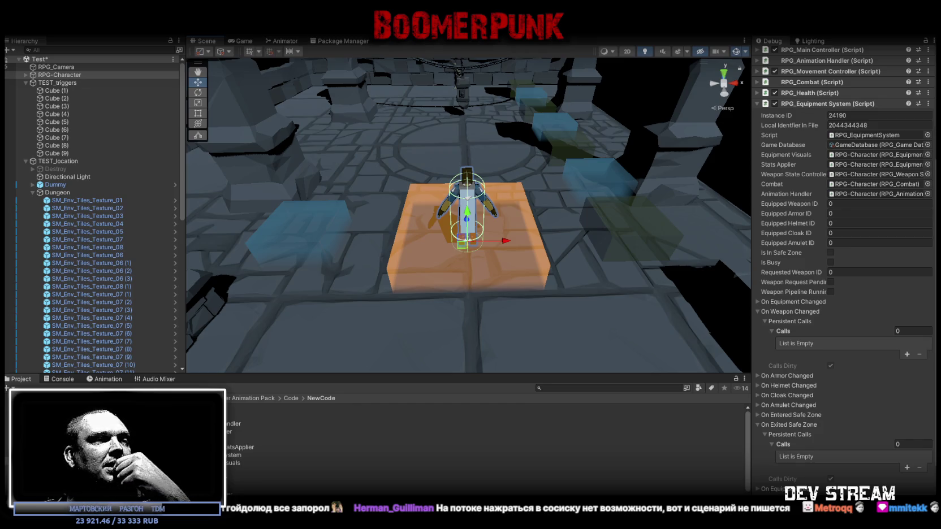
click(934, 41)
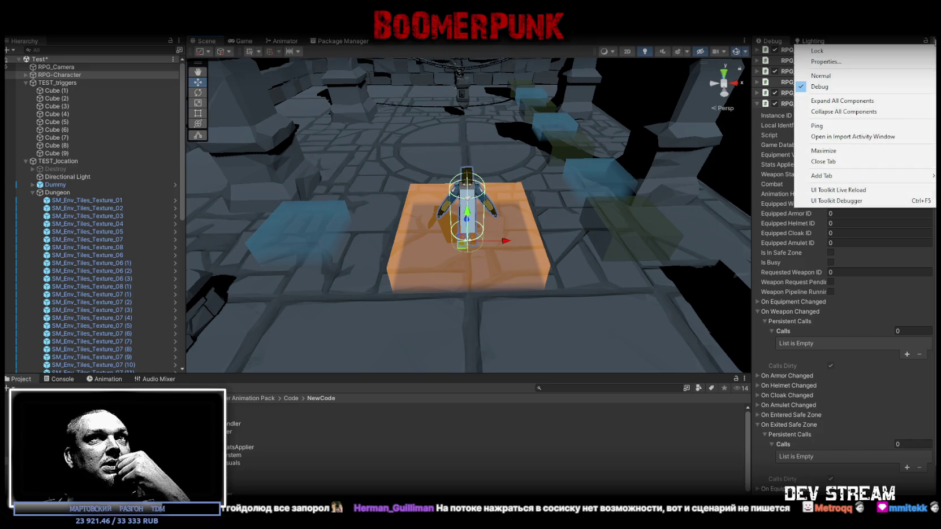
Step: Set the Inspector from Debug to Normal, then go back to the Animator graph
click(820, 75)
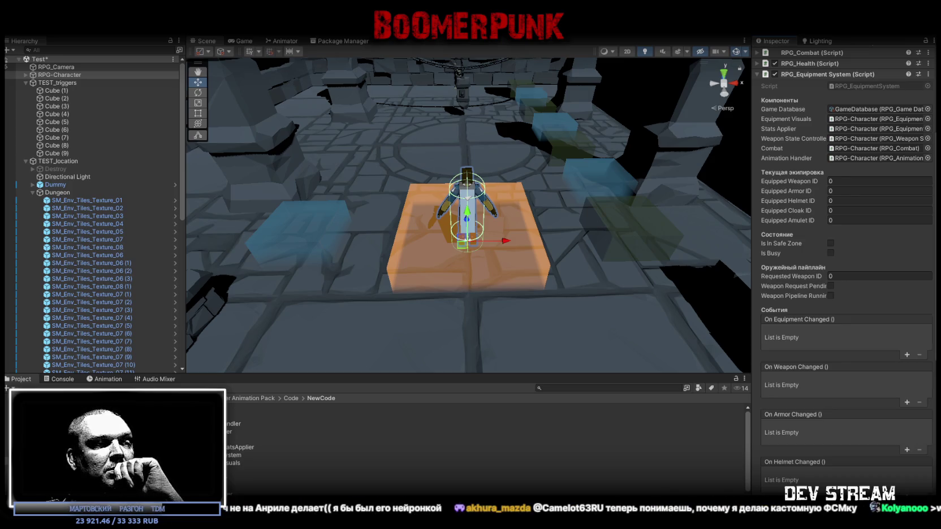
click(282, 41)
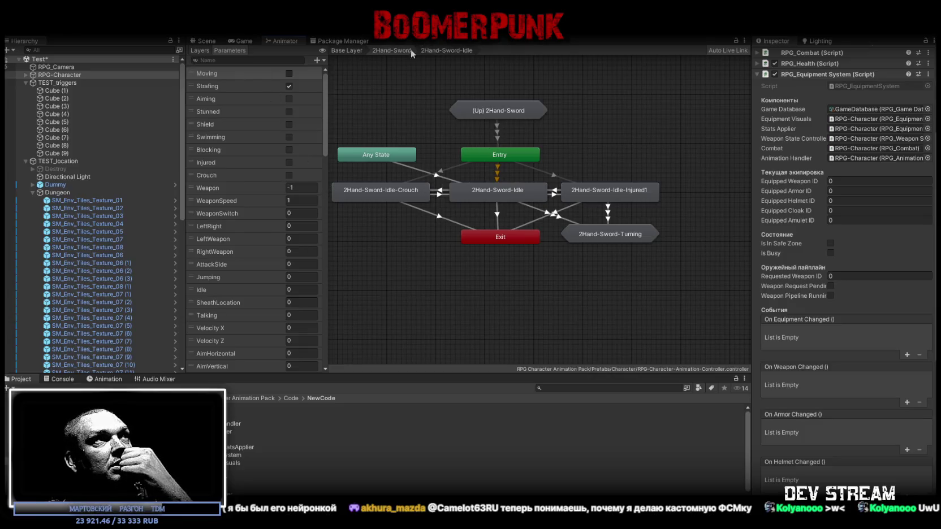
Step: Glance into 2Hand-Sword-Interact, then open the 2Hand-Sword-WeaponSwitch sub-state machine
click(394, 50)
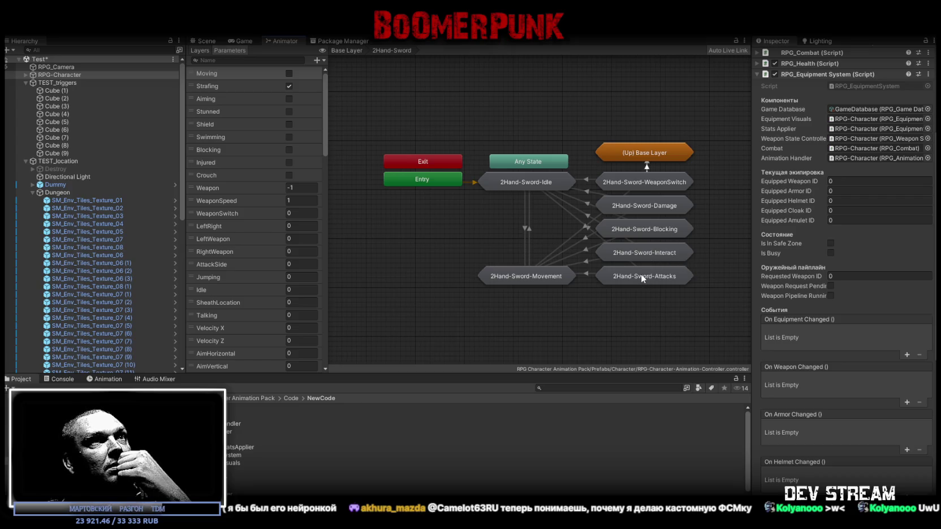
double_click(629, 253)
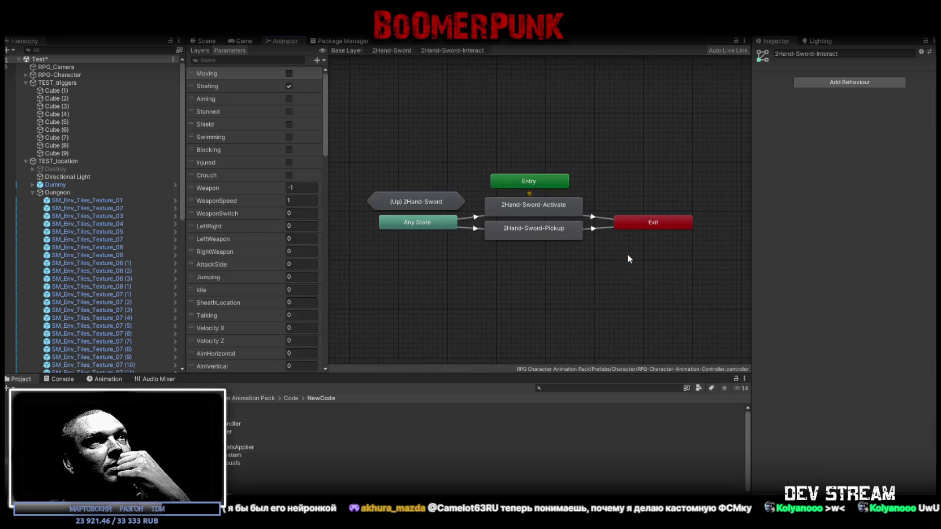
click(394, 51)
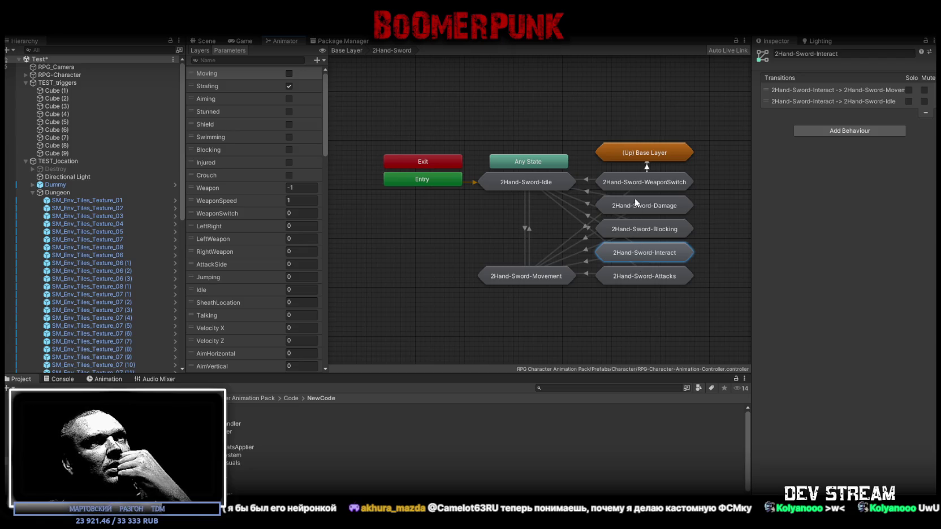
double_click(624, 184)
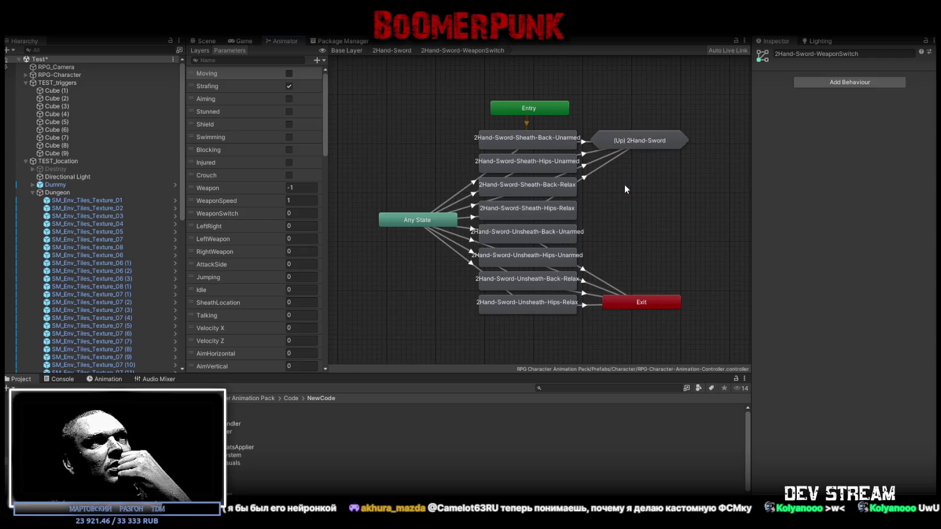
Step: Select the Any State to 2Hand-Sword-Sheath-Back-Relax transition and play its preview twice
click(464, 208)
scroll(862, 279, down, 1)
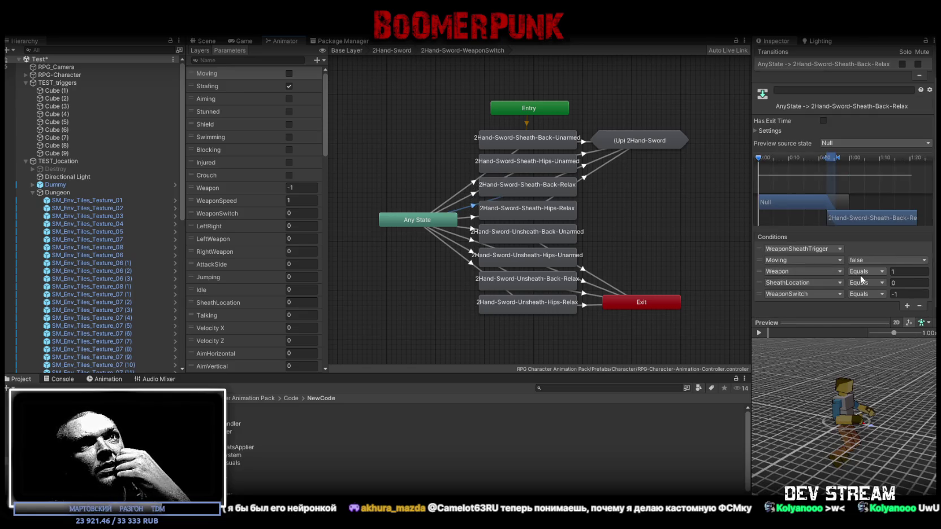
click(760, 331)
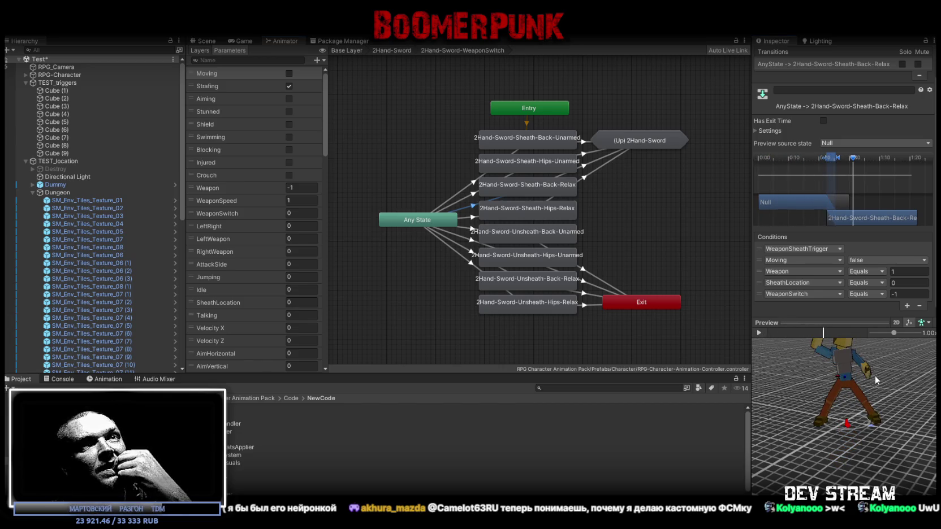
click(757, 334)
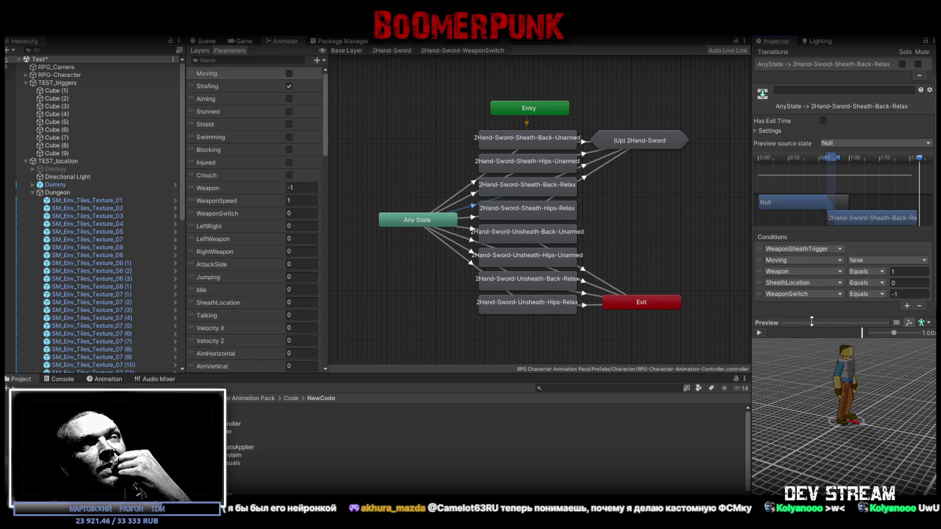
Step: Check the Sheath-Back-Relax to Idle transition, then replay and pause the Any State transition preview
click(585, 169)
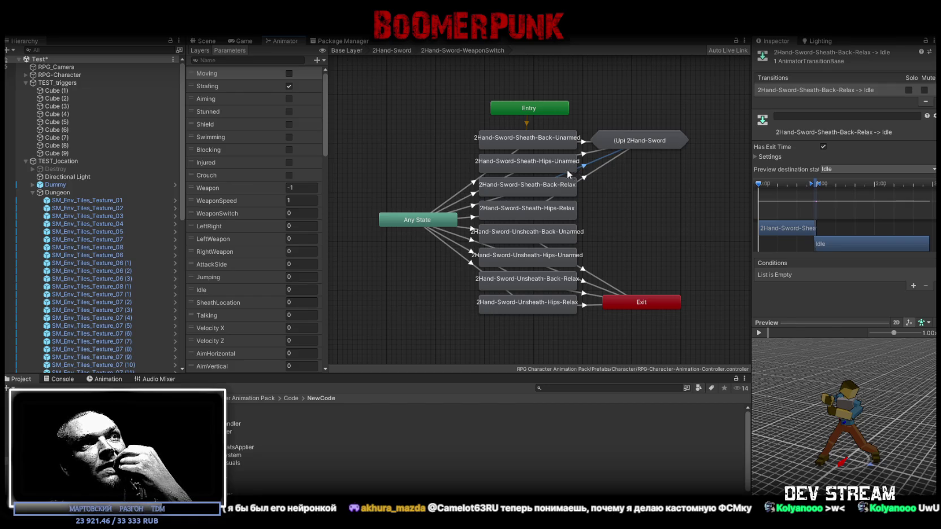
click(475, 208)
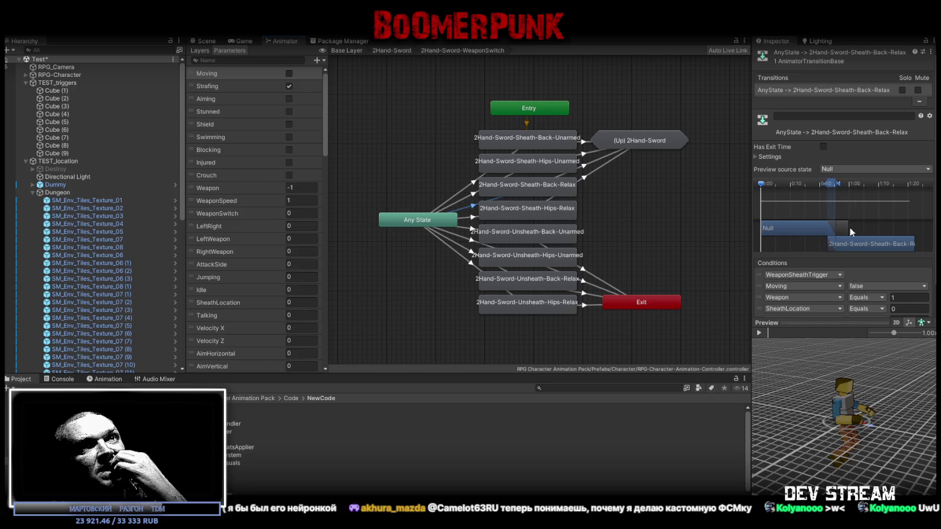
scroll(920, 256, down, 1)
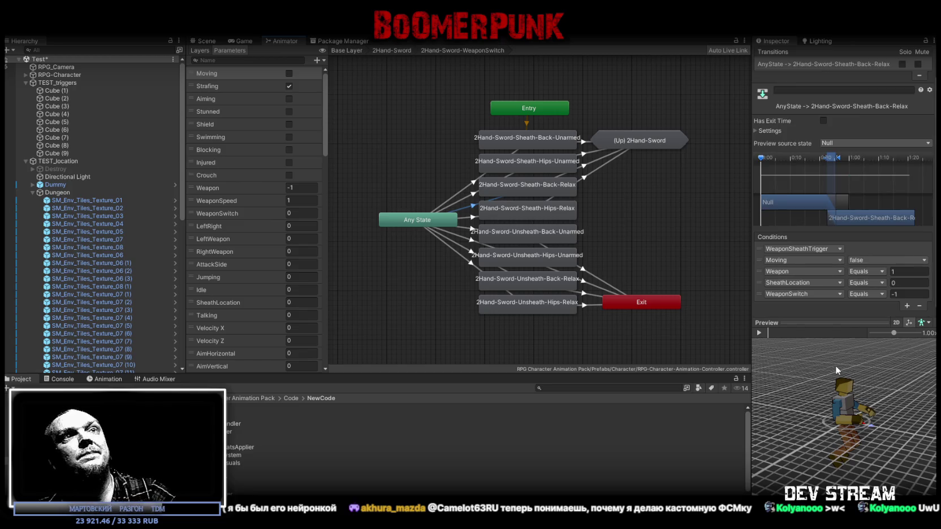
click(759, 333)
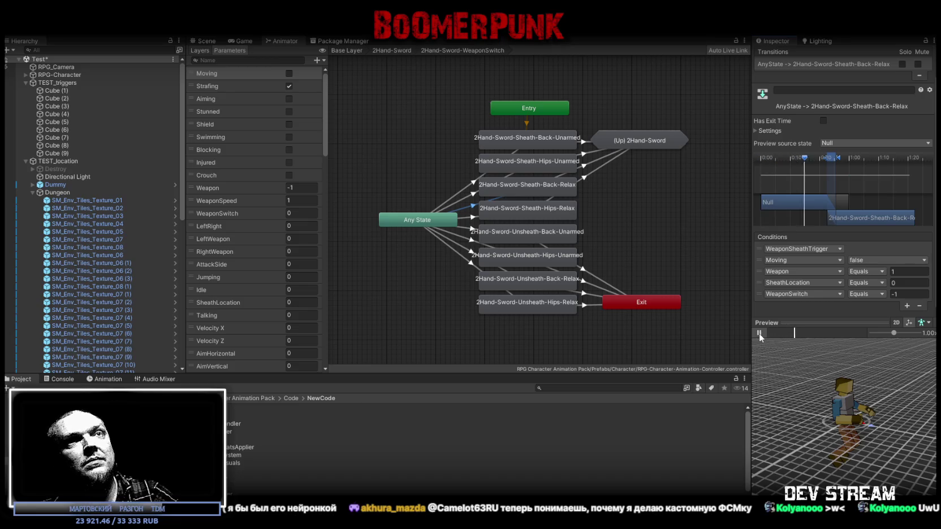
click(759, 333)
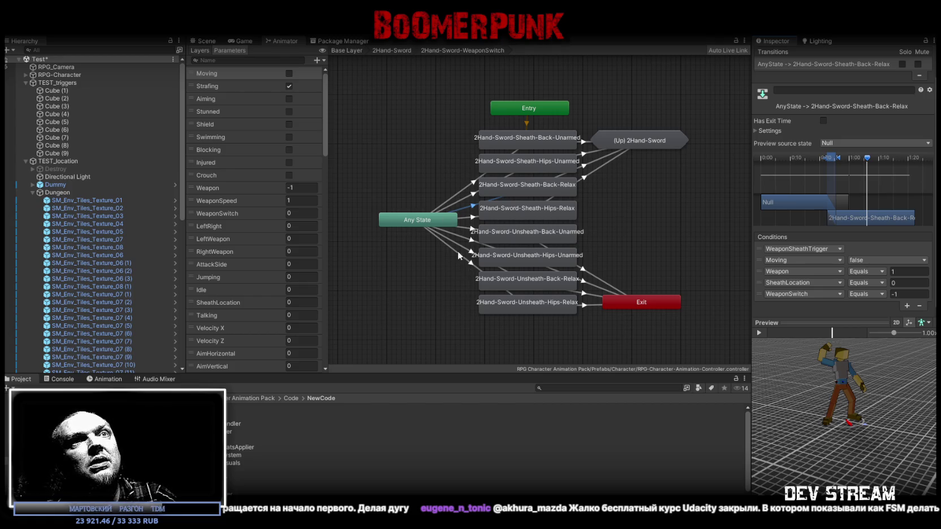
click(349, 52)
scroll(605, 299, down, 3)
scroll(605, 299, up, 2)
drag(640, 312, 601, 255)
scroll(613, 261, down, 1)
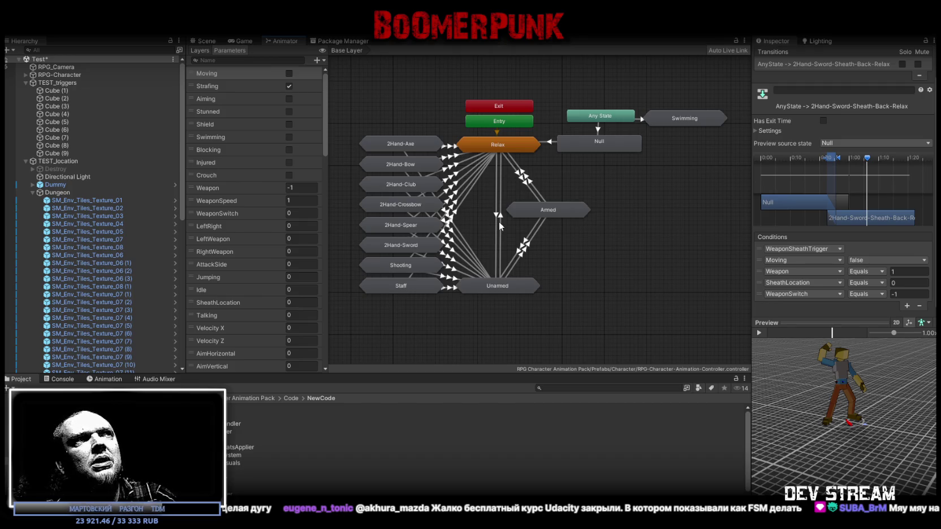
scroll(241, 88, down, 20)
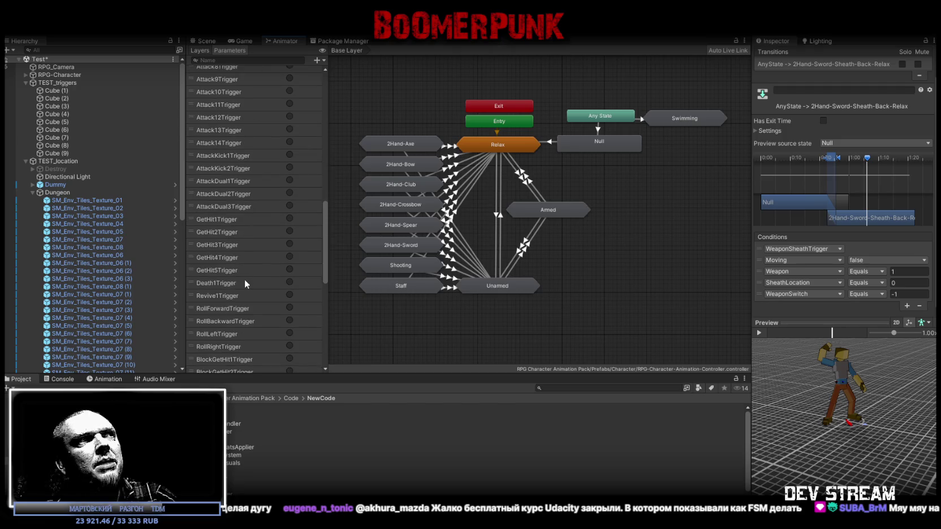
scroll(250, 319, up, 10)
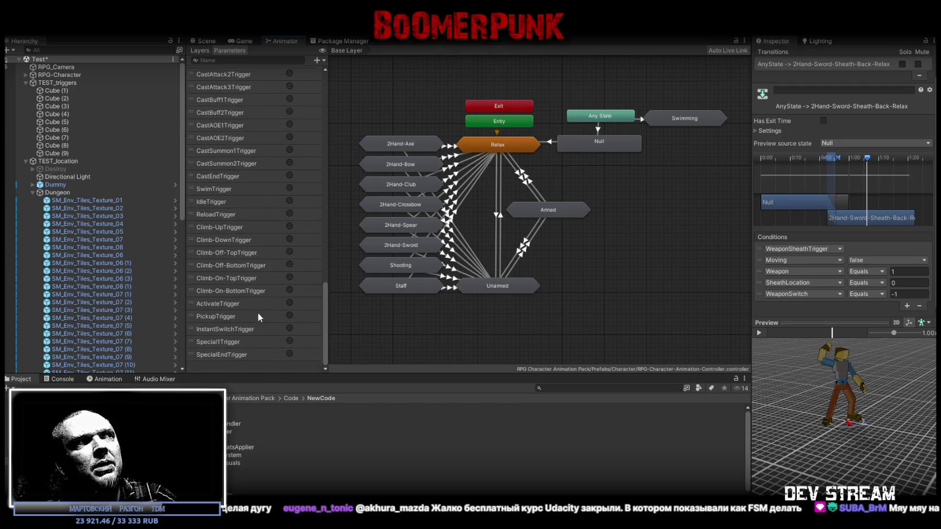
scroll(258, 304, up, 10)
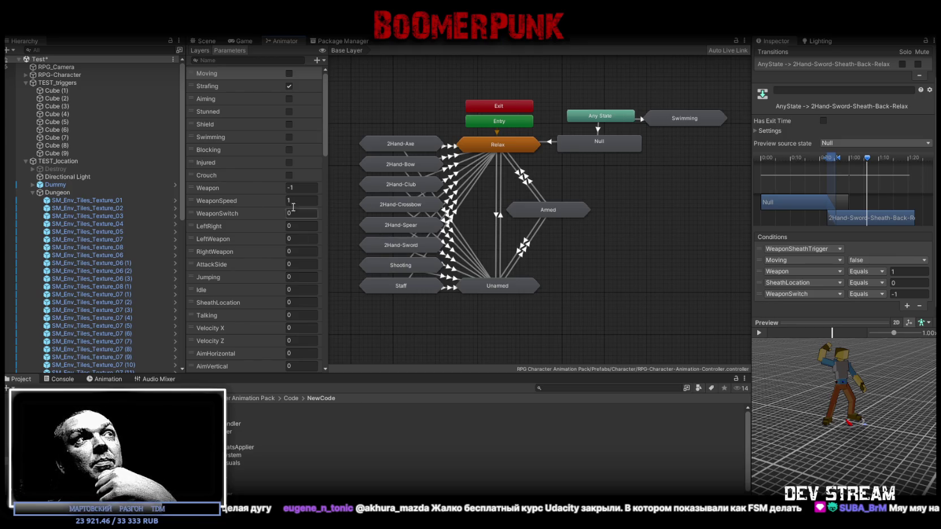
click(308, 236)
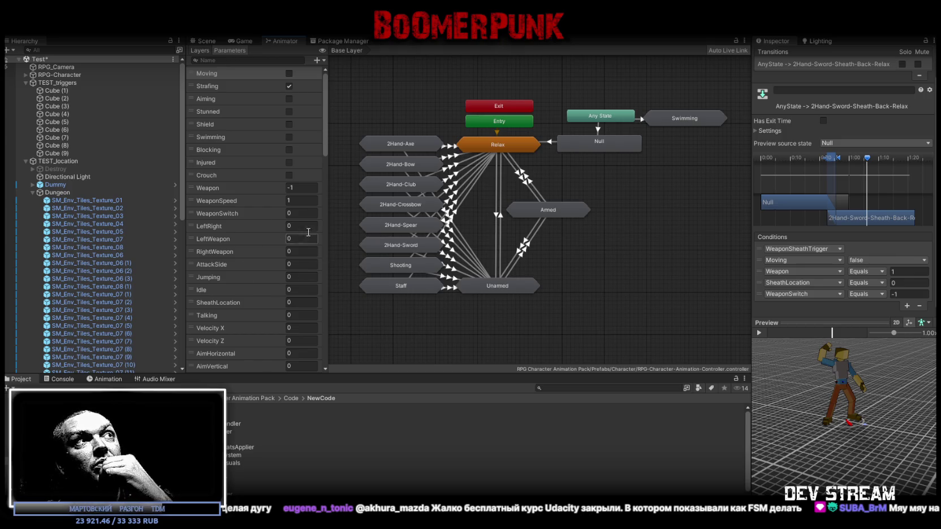
key(Return)
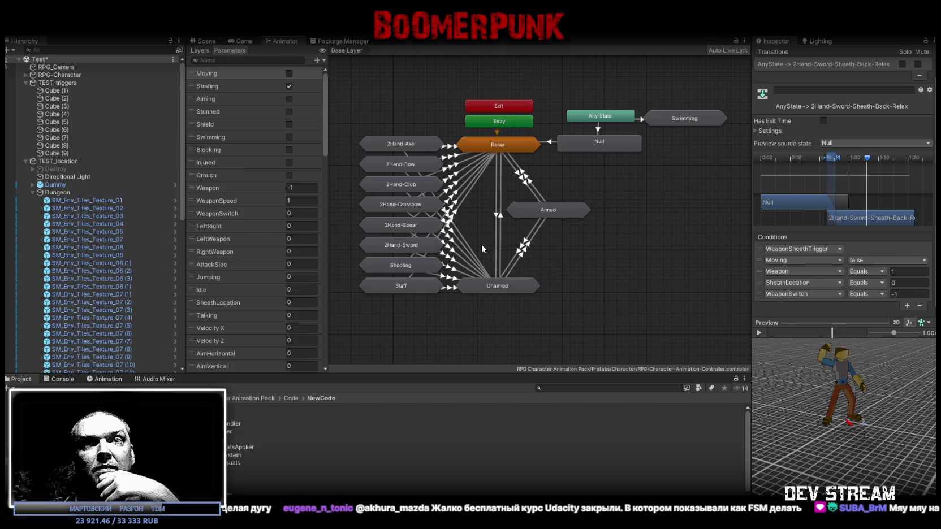
Step: Start play in the Game view, draw the sword and maximize the Game view
click(240, 41)
click(207, 40)
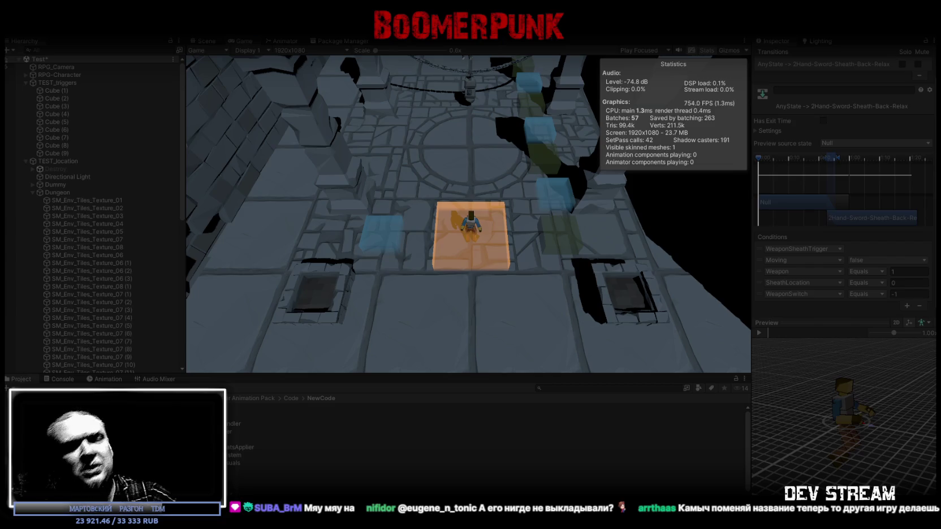
click(469, 131)
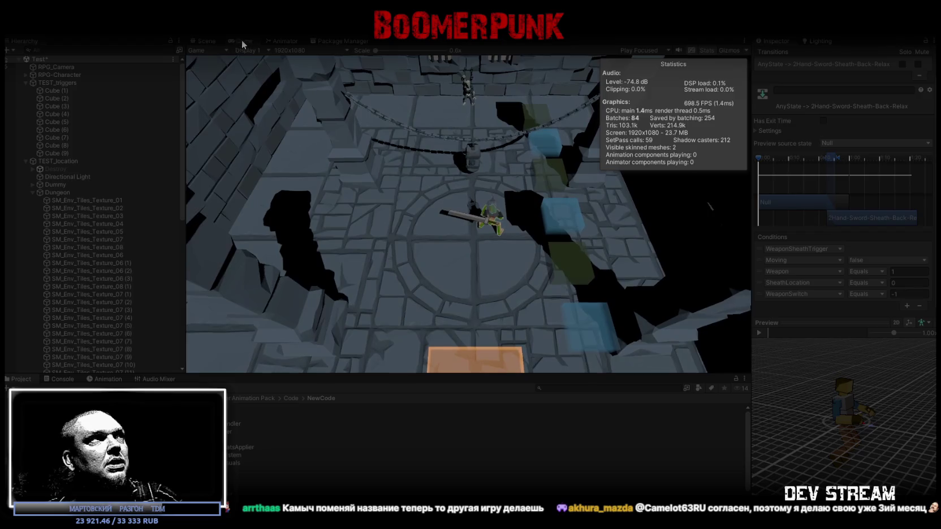
double_click(243, 40)
Step: Walk the character toward the chain while swinging and lunging with the sword
key(w)
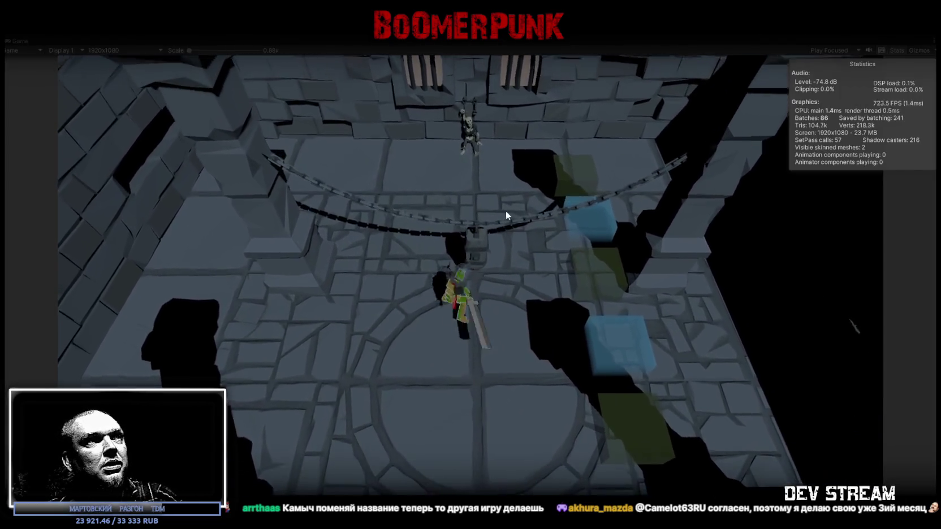
click(513, 226)
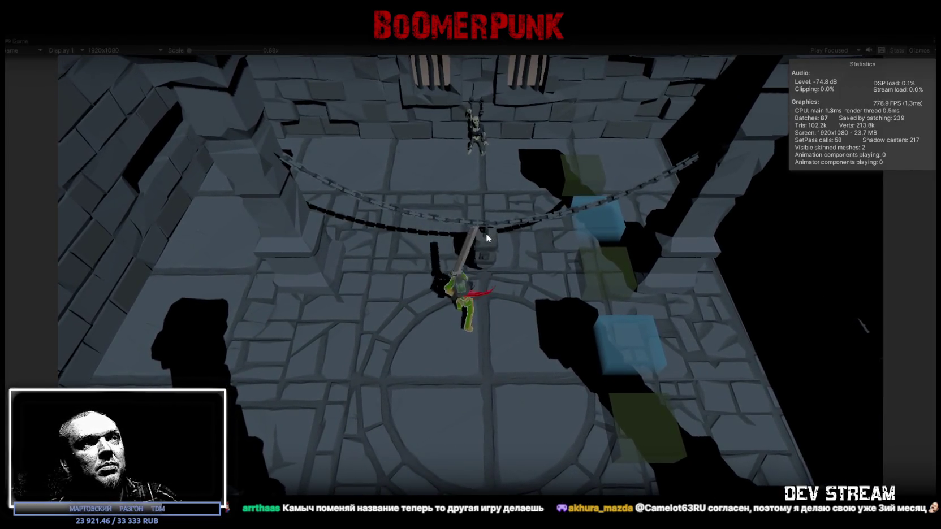
key(w)
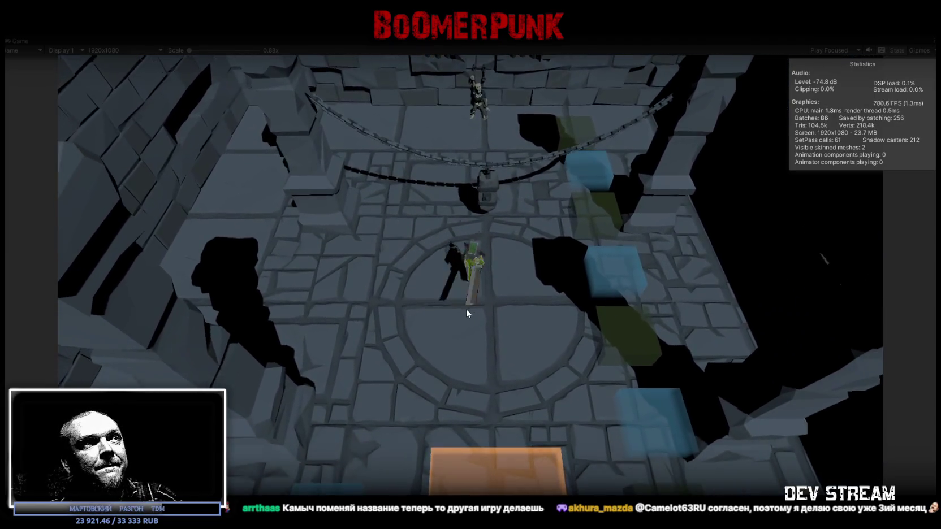
click(466, 309)
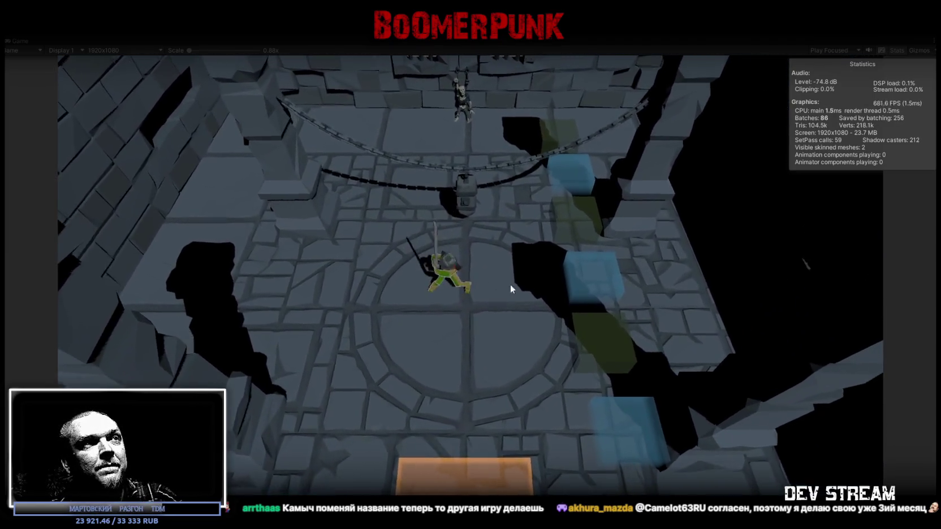
click(491, 298)
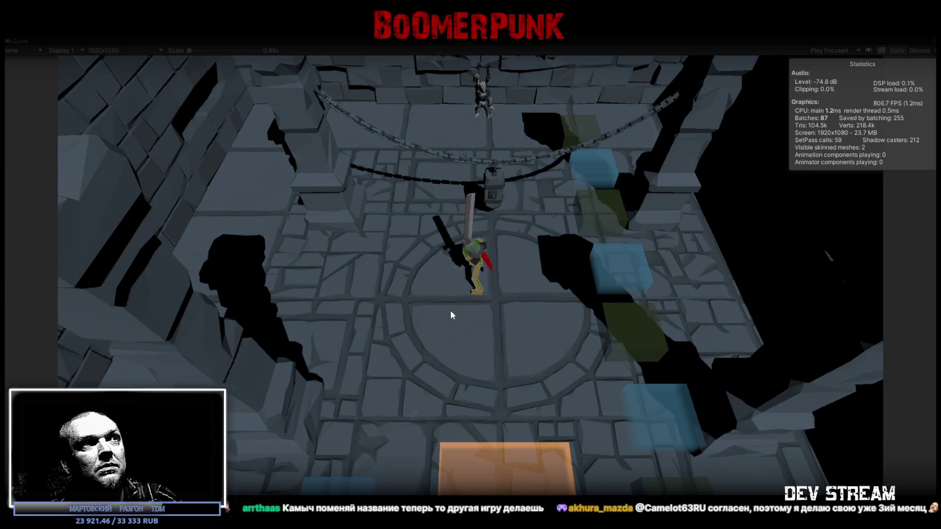
click(515, 302)
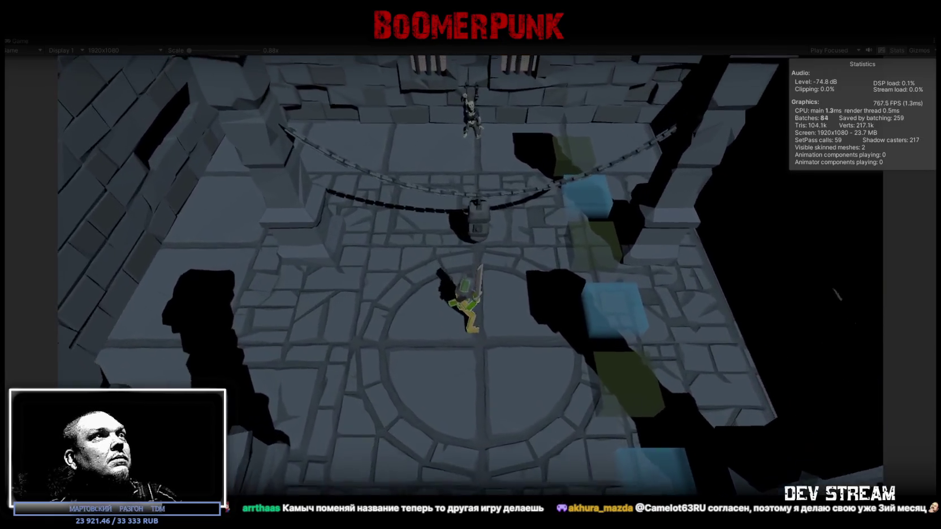
click(495, 305)
Step: Move left toward the circle centre, then stop play and bring back the Animator
key(a)
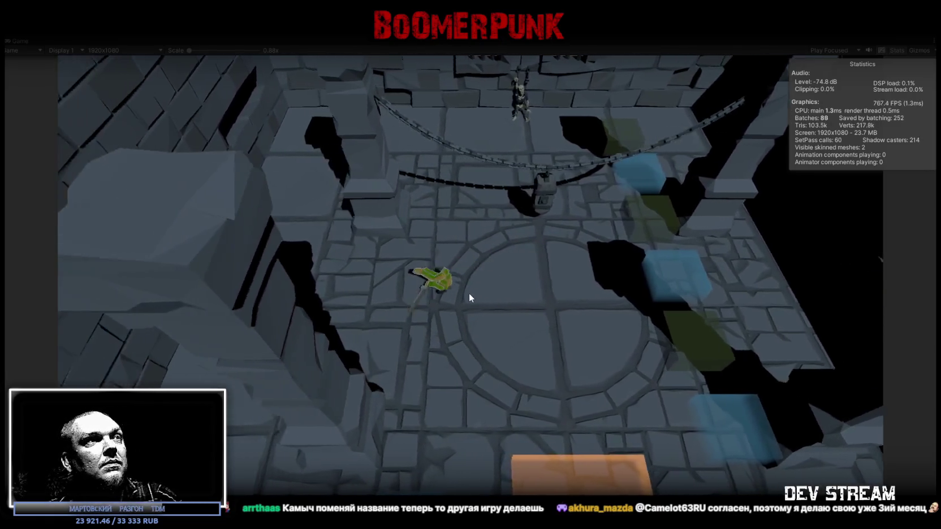
key(w)
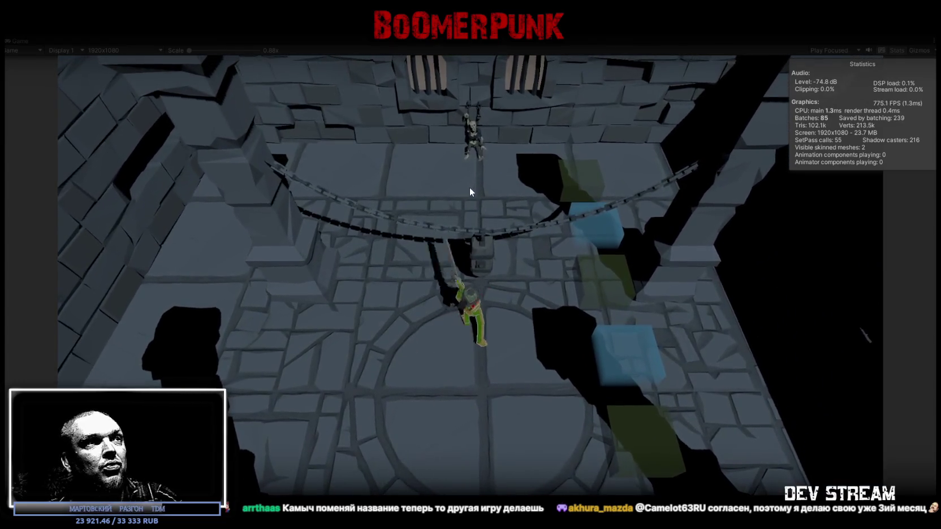
click(461, 26)
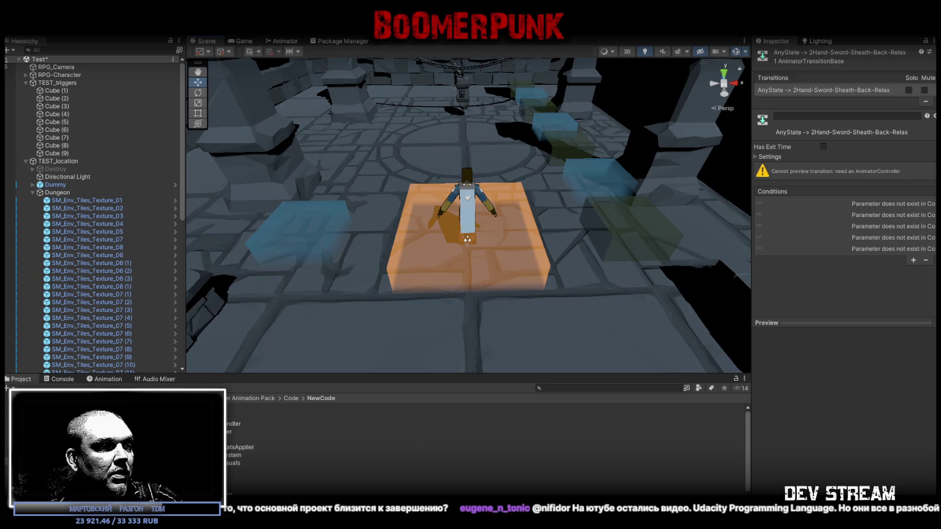
click(279, 44)
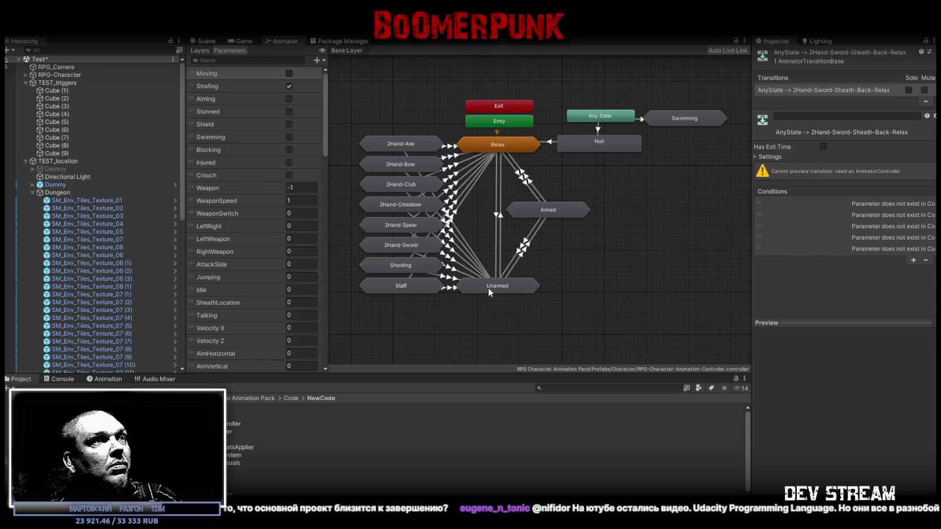
Step: Open 2Hand-Sword-WeaponSwitch and inspect each Any State sheath and unsheath transition's conditions
double_click(394, 249)
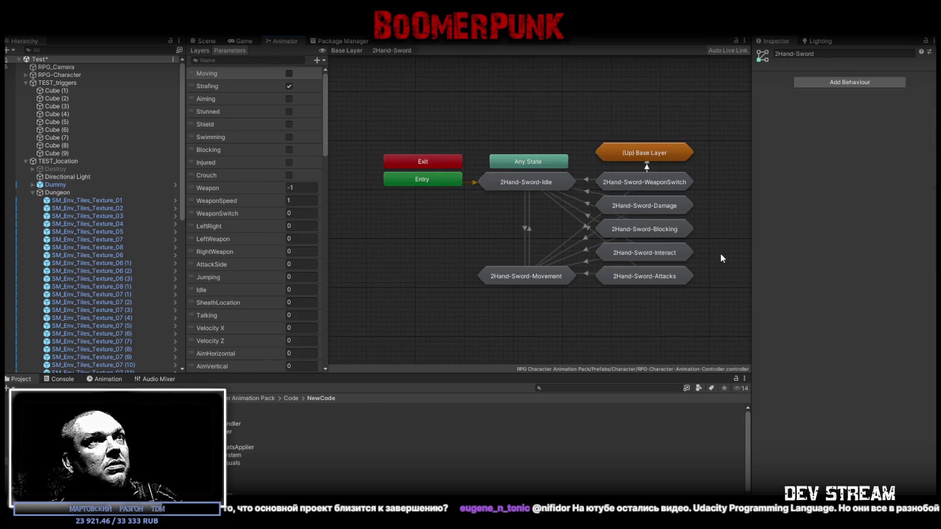
double_click(621, 183)
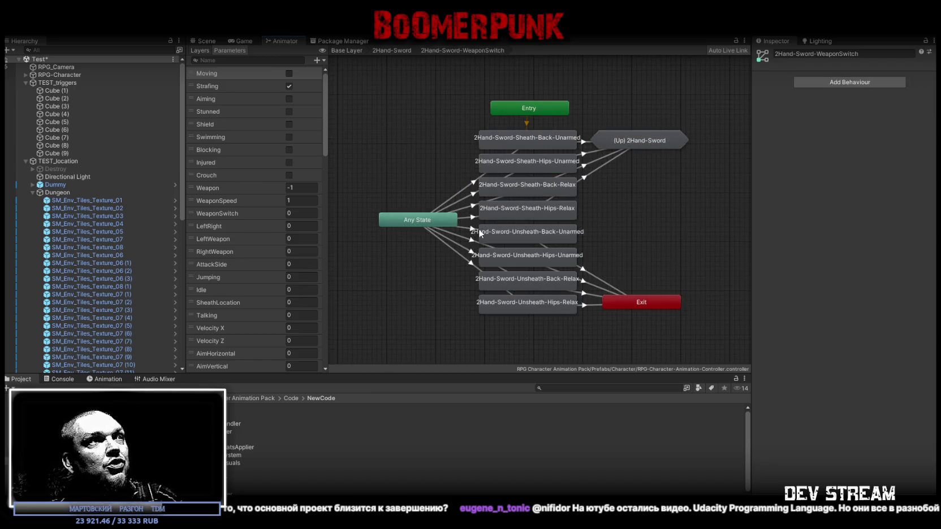
click(415, 218)
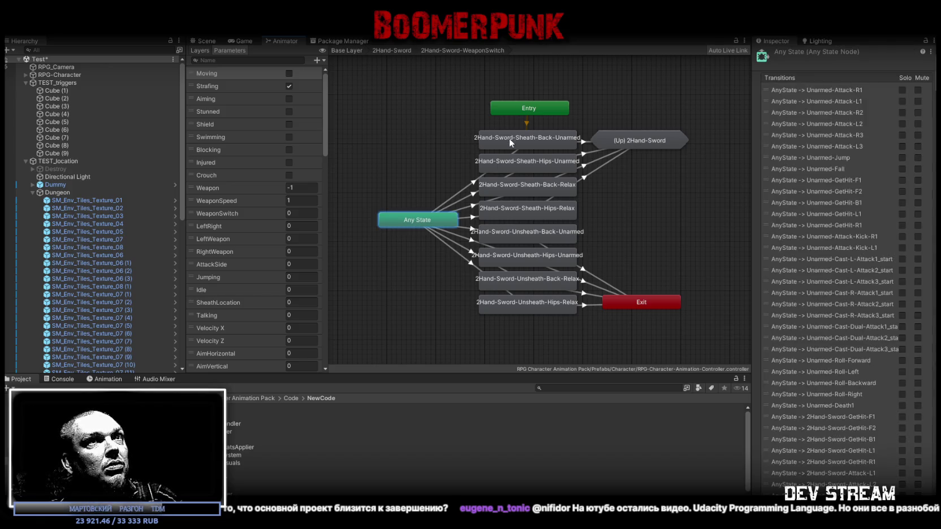
click(463, 197)
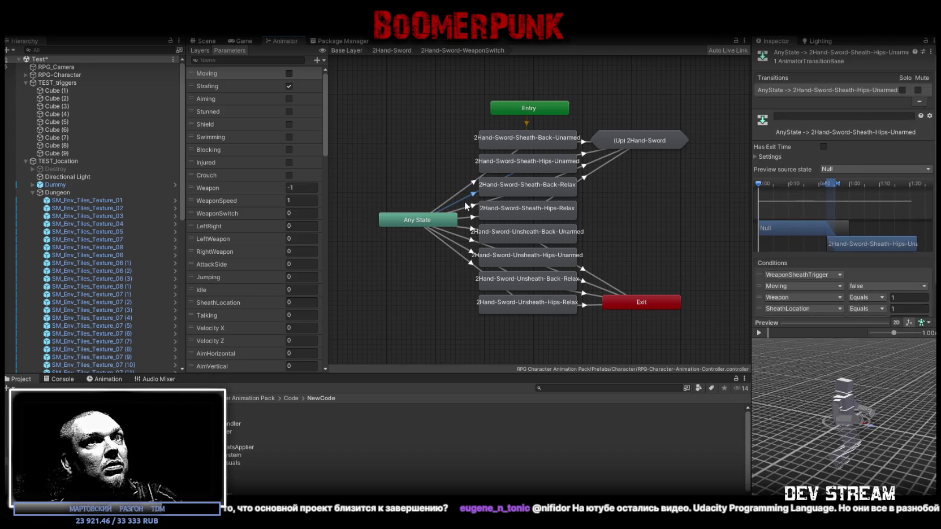
click(469, 210)
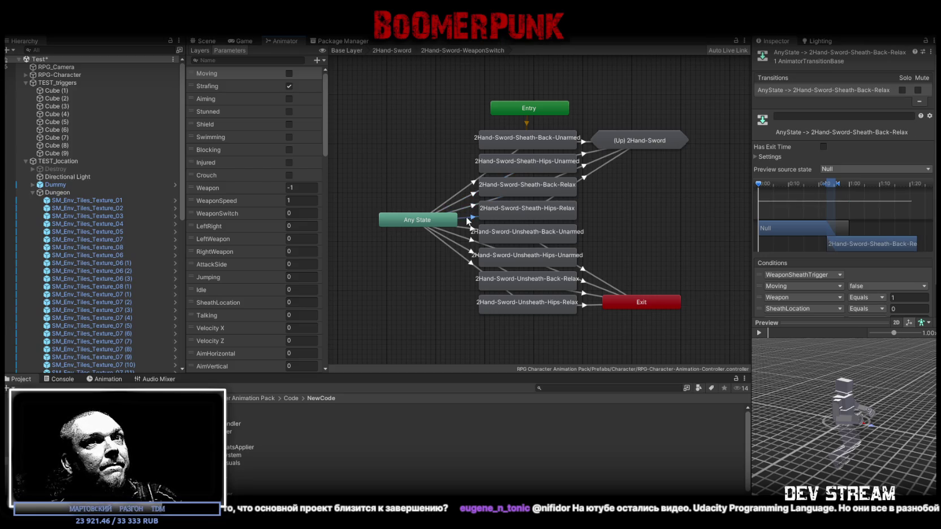
click(461, 234)
click(455, 254)
click(458, 250)
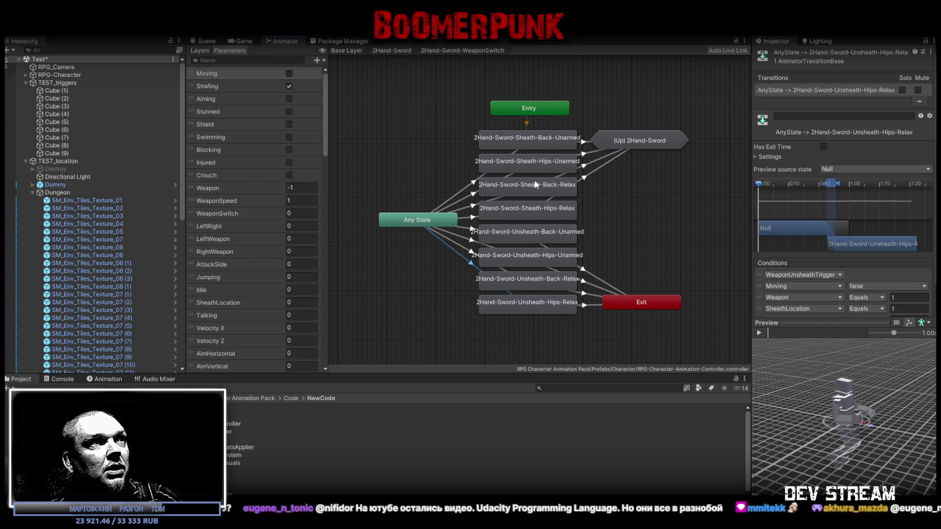
Step: Compare the SheathLocation conditions of the Sheath-Back and Sheath-Hips transitions
click(464, 189)
scroll(871, 261, down, 2)
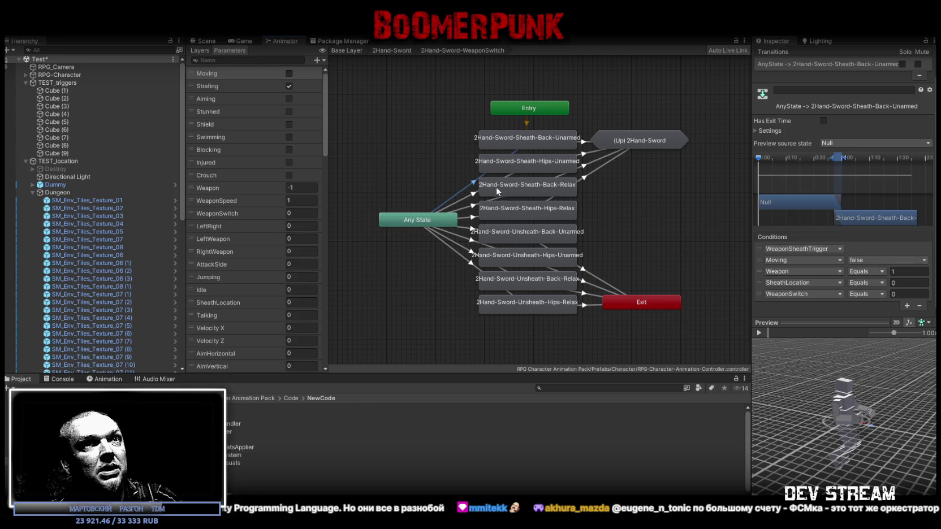
scroll(492, 185, down, 1)
click(474, 204)
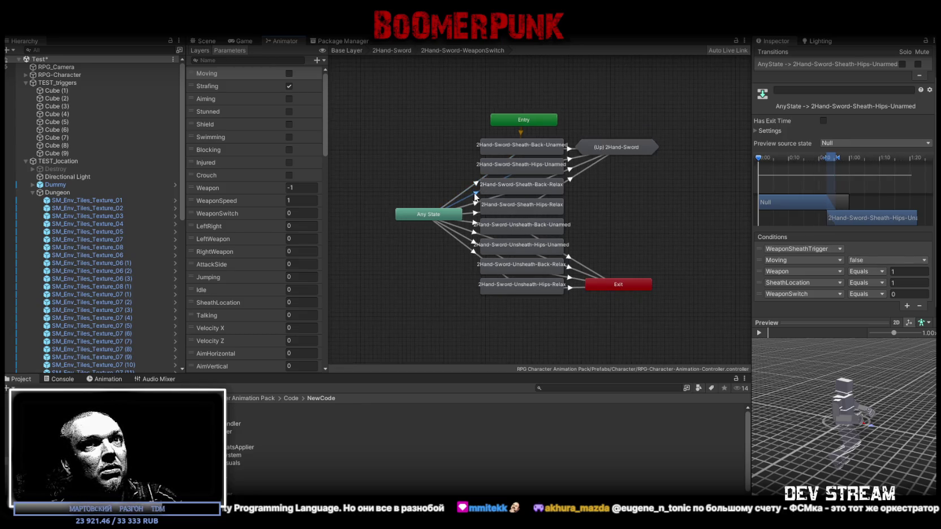
click(475, 216)
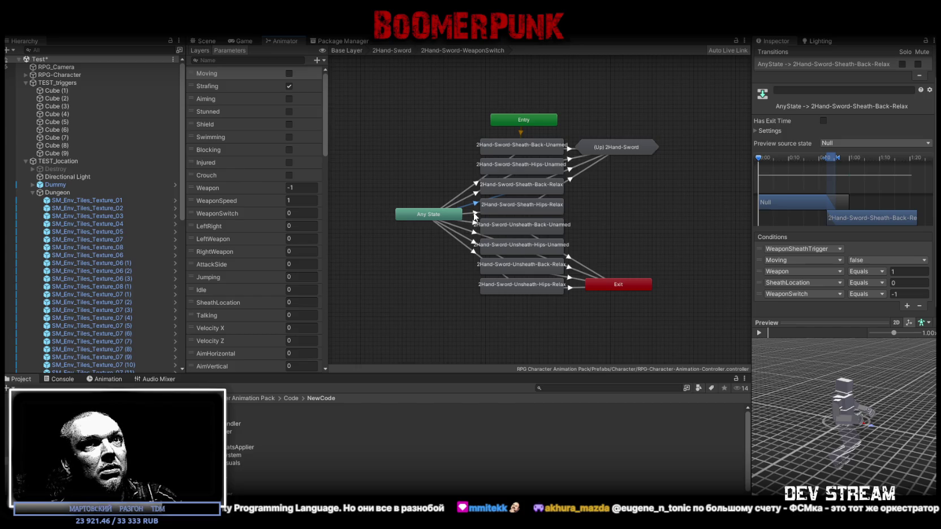
click(477, 182)
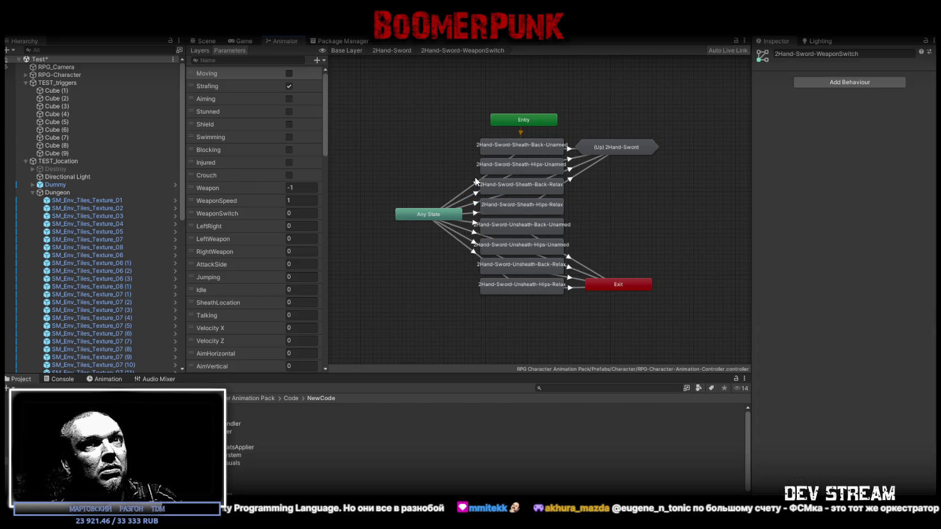
click(477, 190)
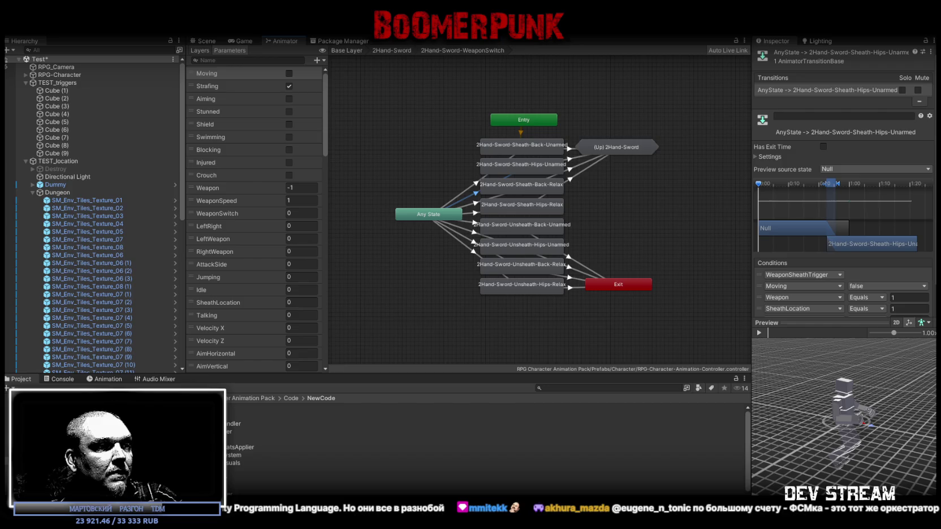
click(472, 212)
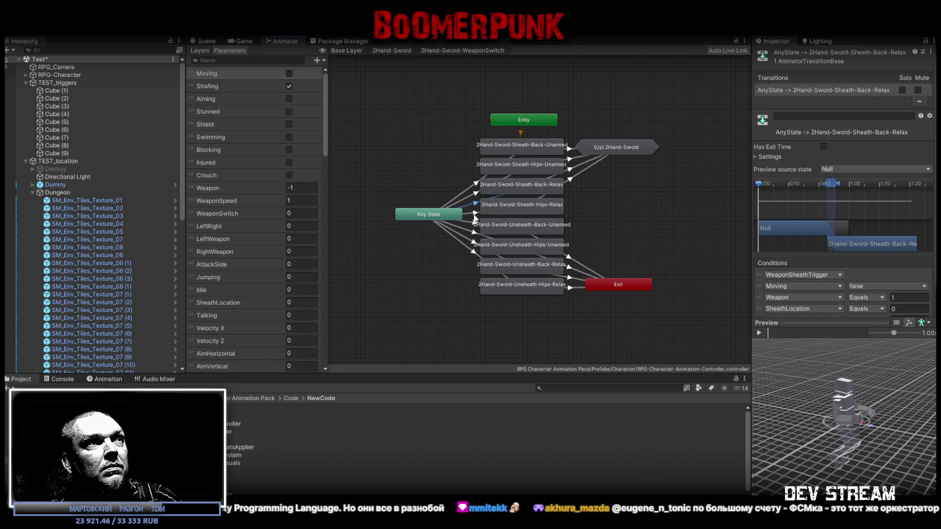
Step: Re-check the Unsheath and Sheath-Hips transitions, then return to 2Hand-Sword and show the layers list
click(474, 224)
click(474, 244)
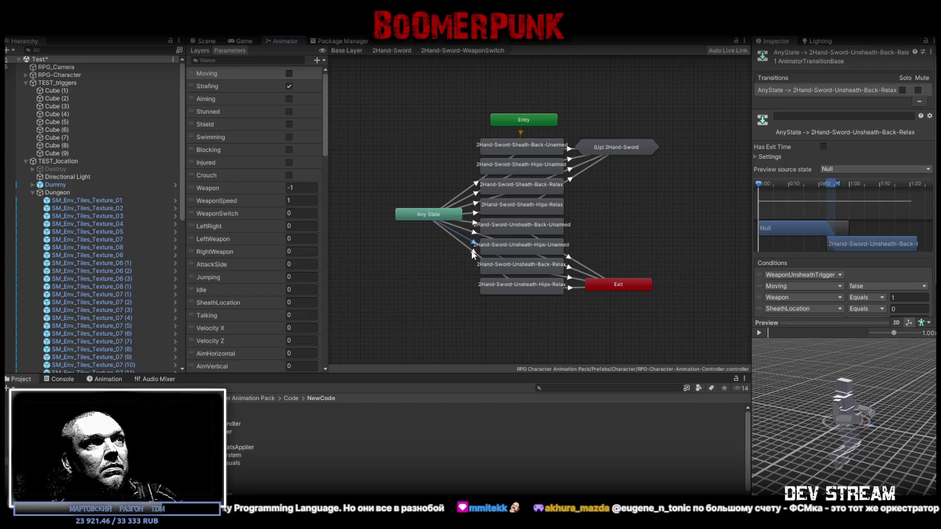
click(472, 250)
click(475, 195)
click(476, 211)
click(403, 51)
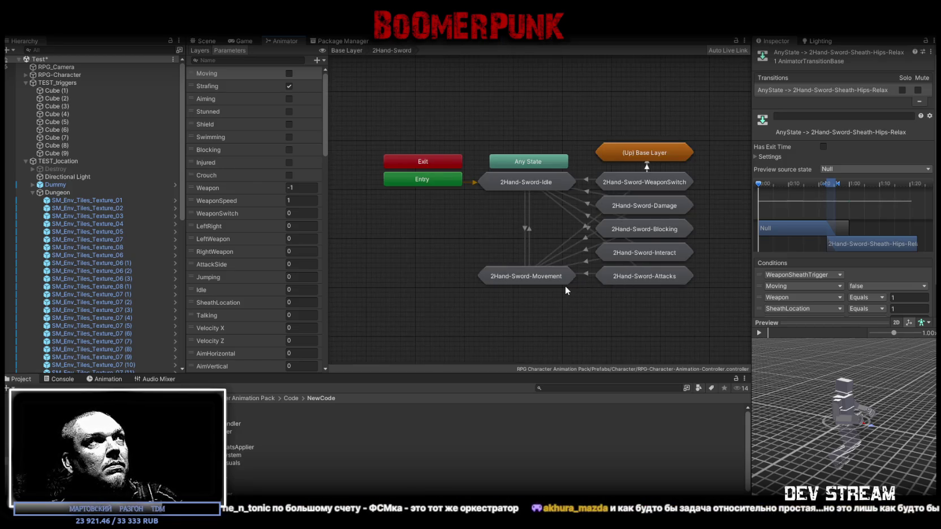
click(201, 51)
Step: Show the Parameters list and frame all states inside the 2Hand-Sword-Movement sub-state machine
click(230, 51)
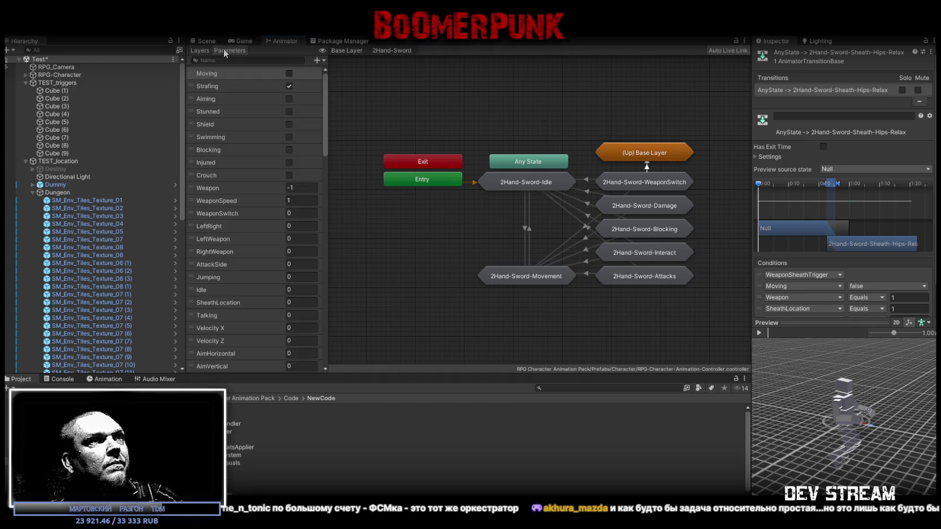
double_click(514, 277)
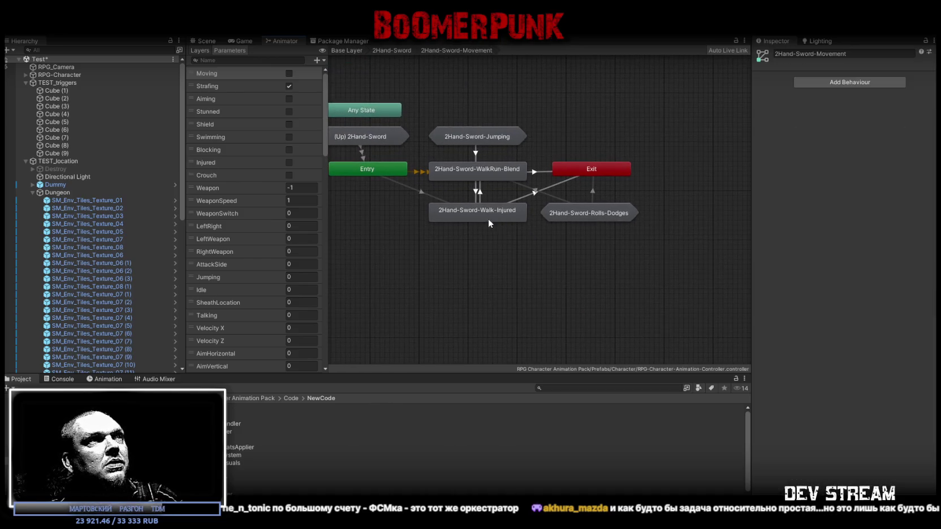
key(a)
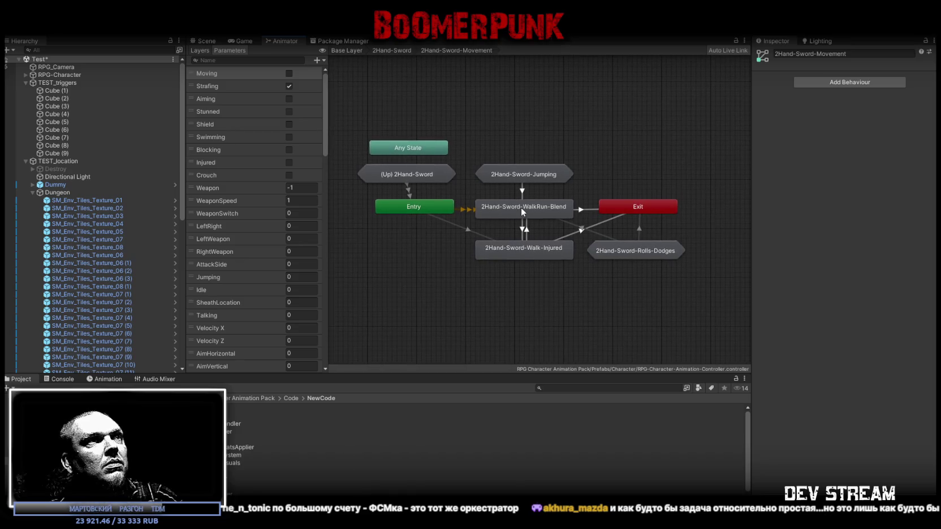
Step: Go back up to the Base Layer graph and enter the Unarmed sub-state machine
click(398, 51)
click(346, 51)
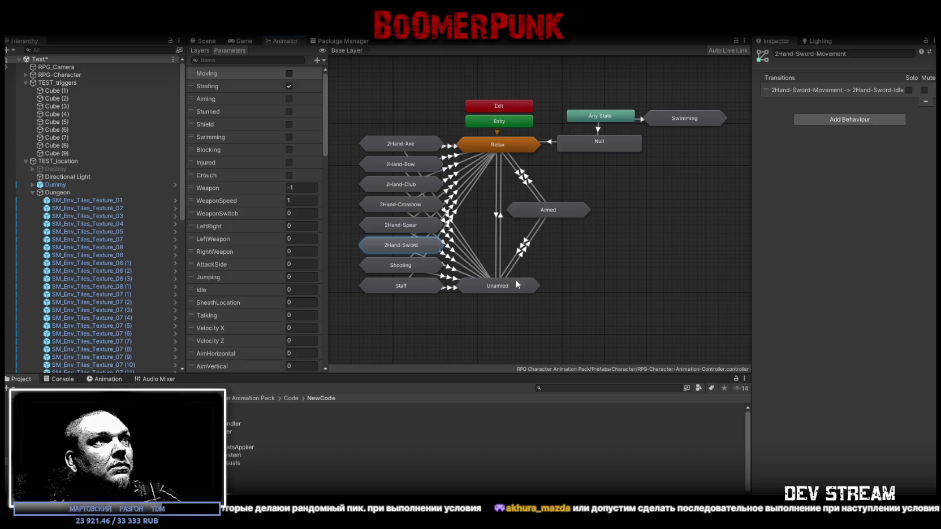
double_click(498, 287)
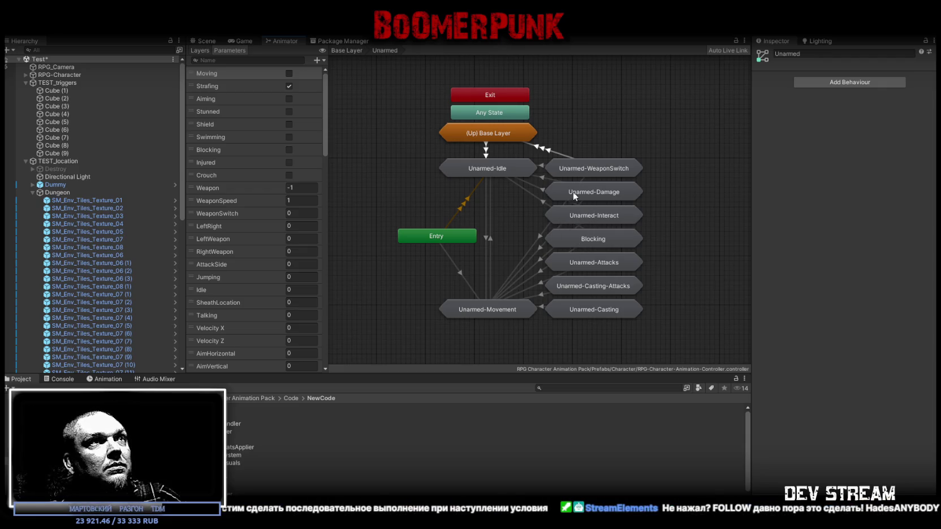
Step: In Unarmed-WeaponSwitch, preview the Unarmed-Sheath and Unarmed-Unsheath-R-Back transitions
double_click(577, 172)
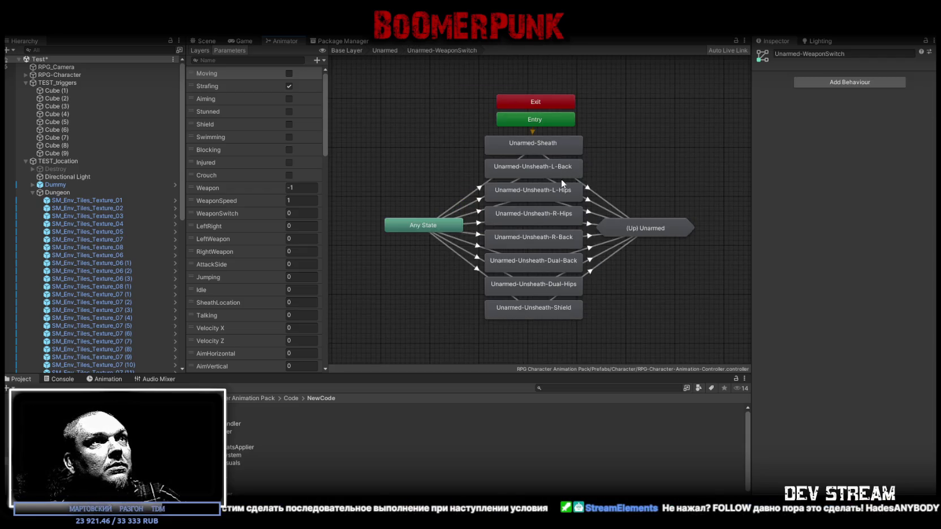
click(530, 171)
click(531, 196)
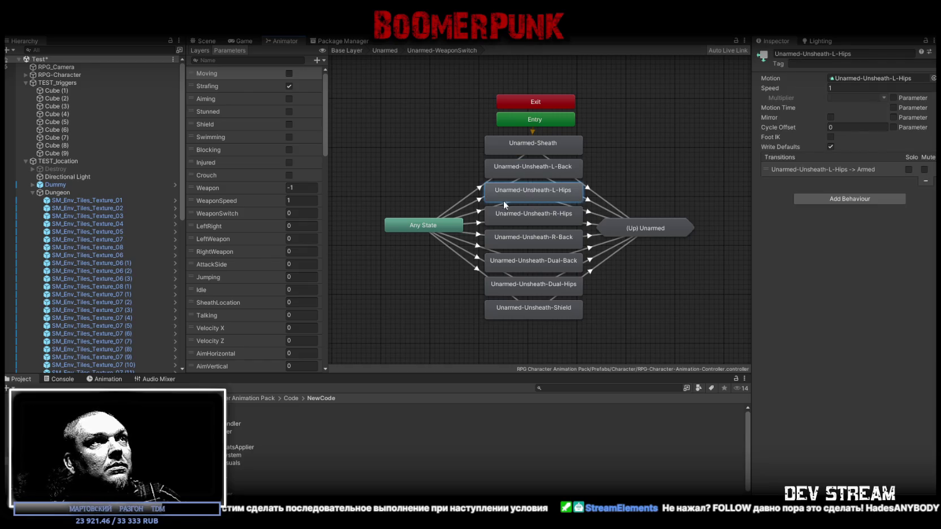
click(478, 191)
click(759, 333)
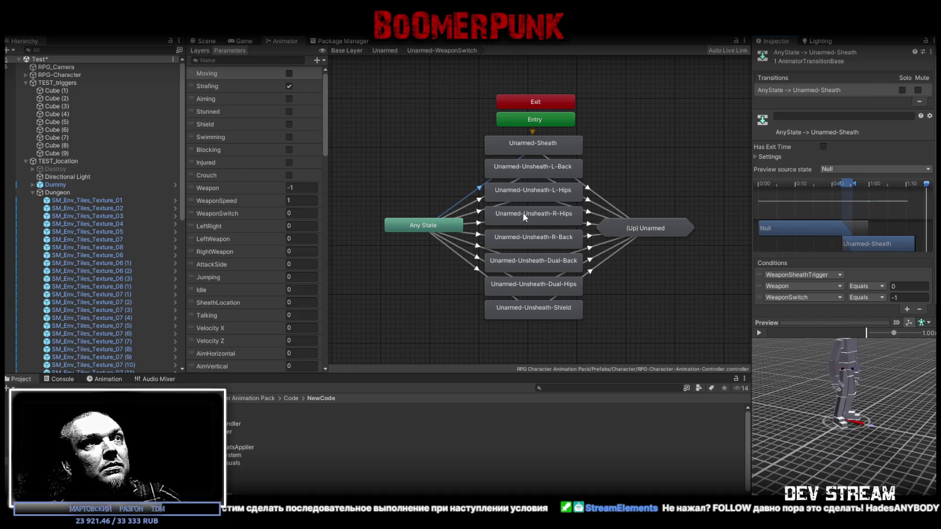
click(479, 233)
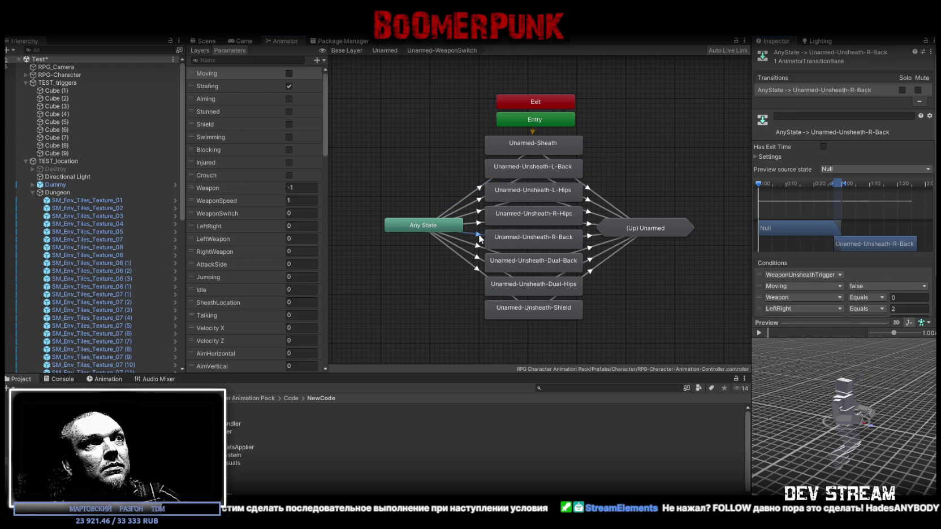
click(759, 333)
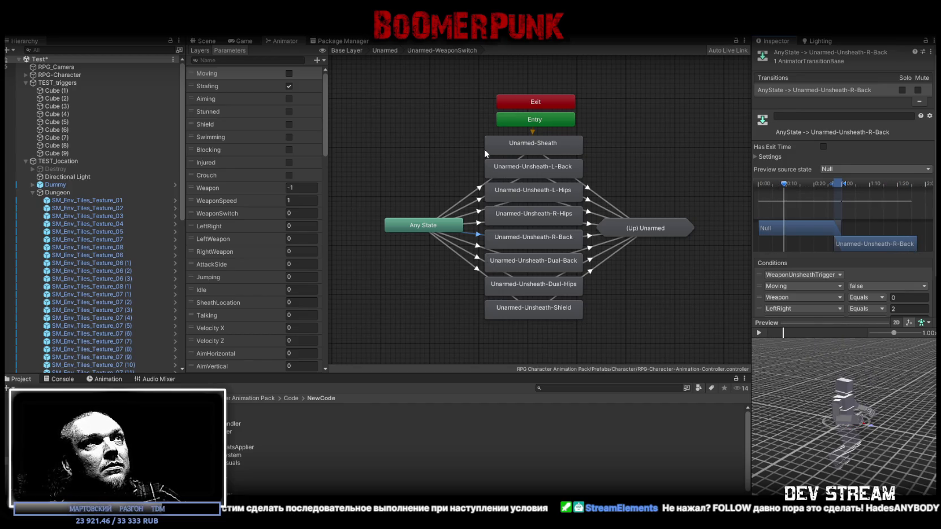
Step: In Relax > WeaponSwitch, preview the Unsheath-ToUnarmed and Unsheath-Dual-Back transitions, then return to Relax
click(384, 50)
click(346, 50)
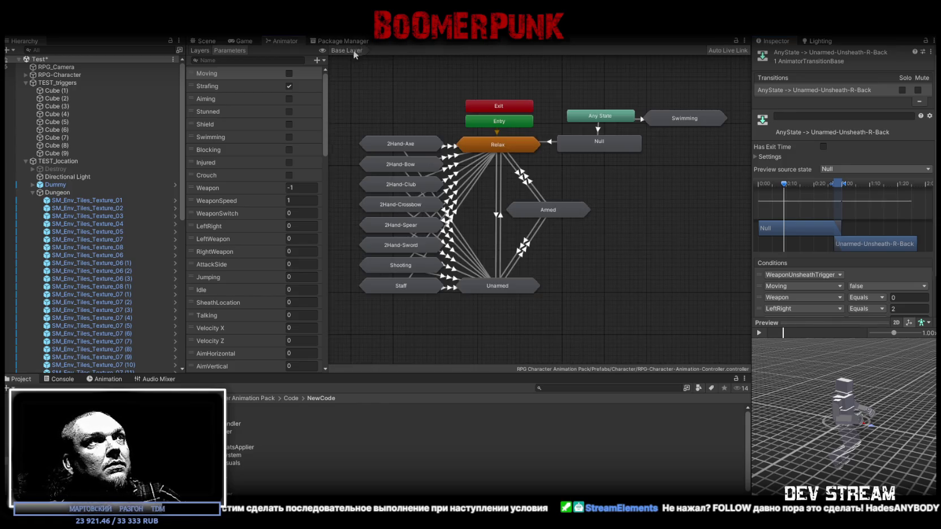
double_click(497, 143)
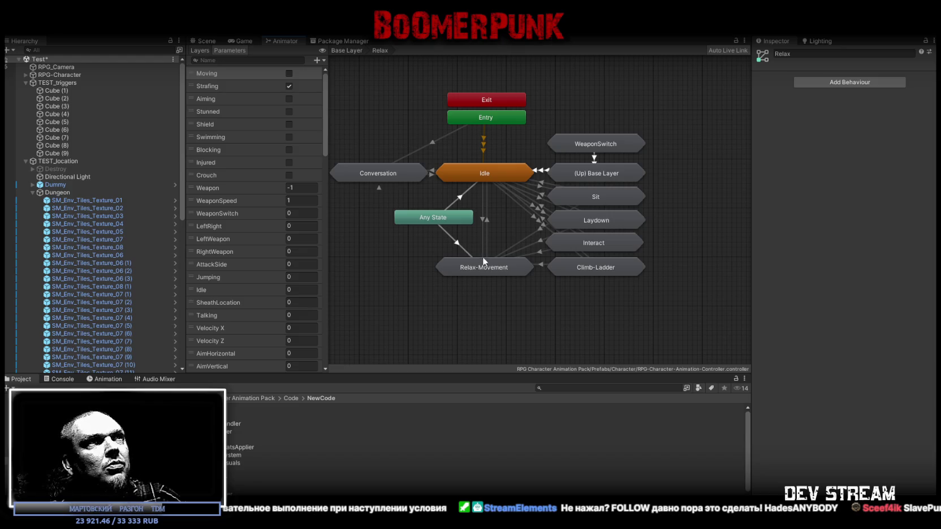
double_click(589, 144)
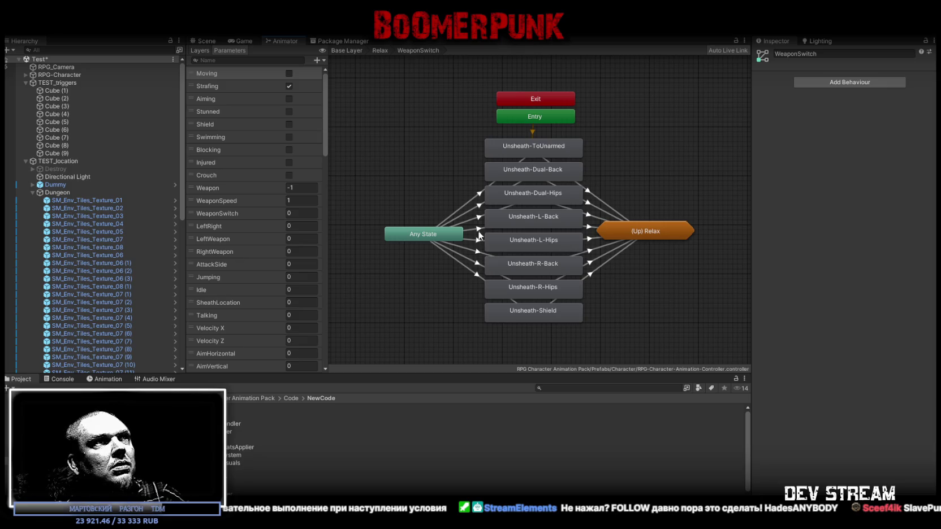
click(478, 196)
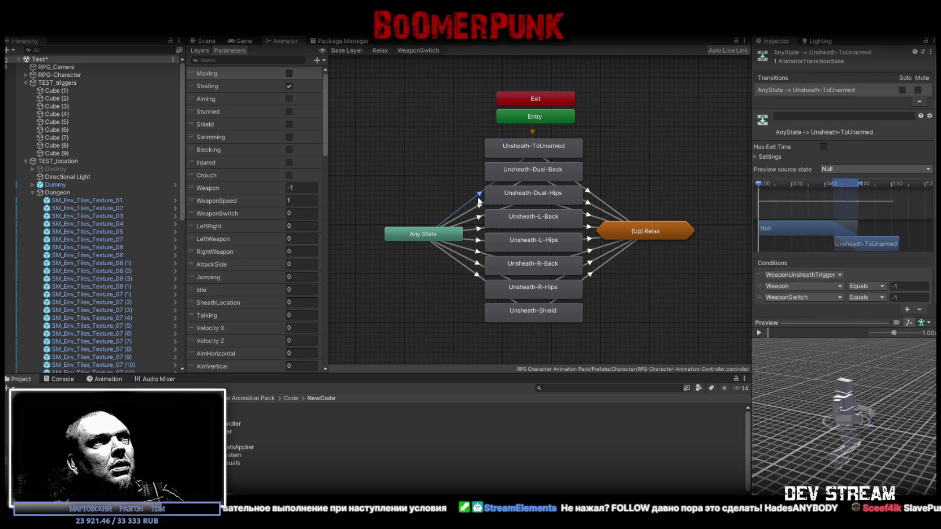
click(760, 332)
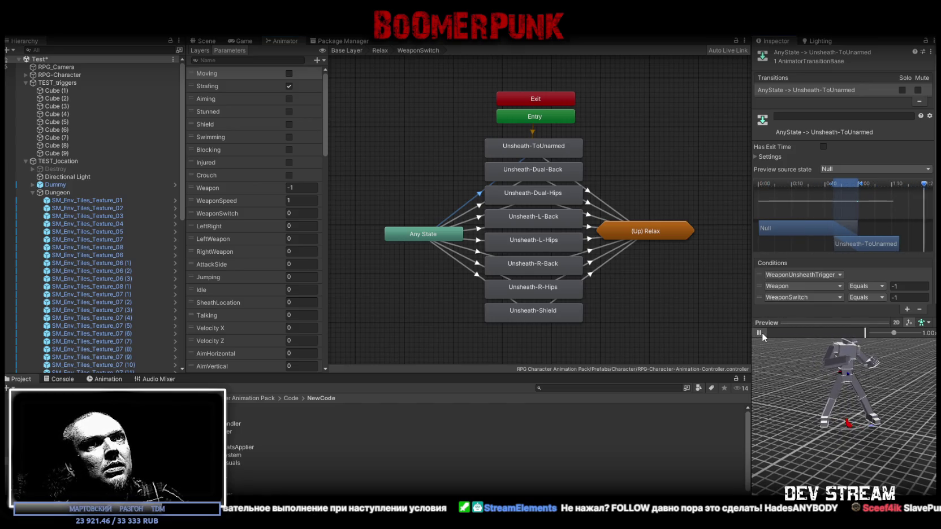
click(481, 207)
click(759, 333)
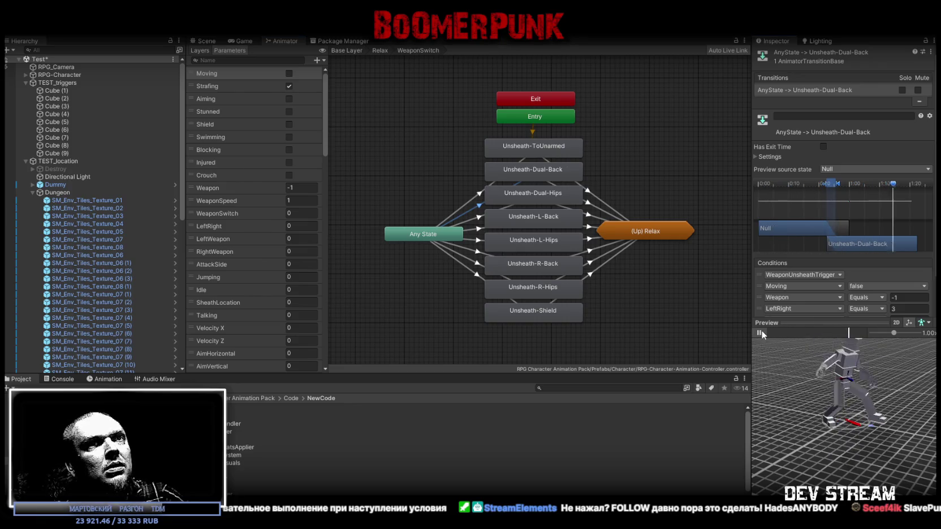
click(760, 332)
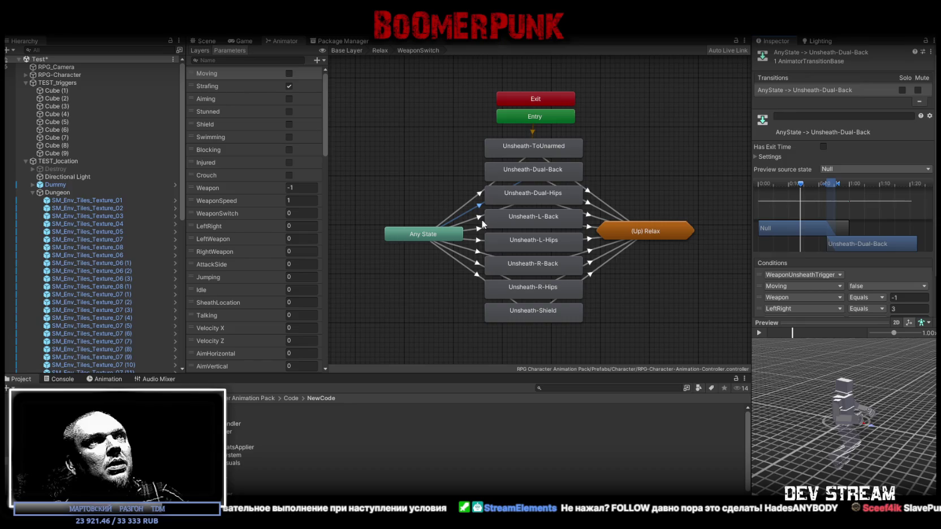
click(381, 53)
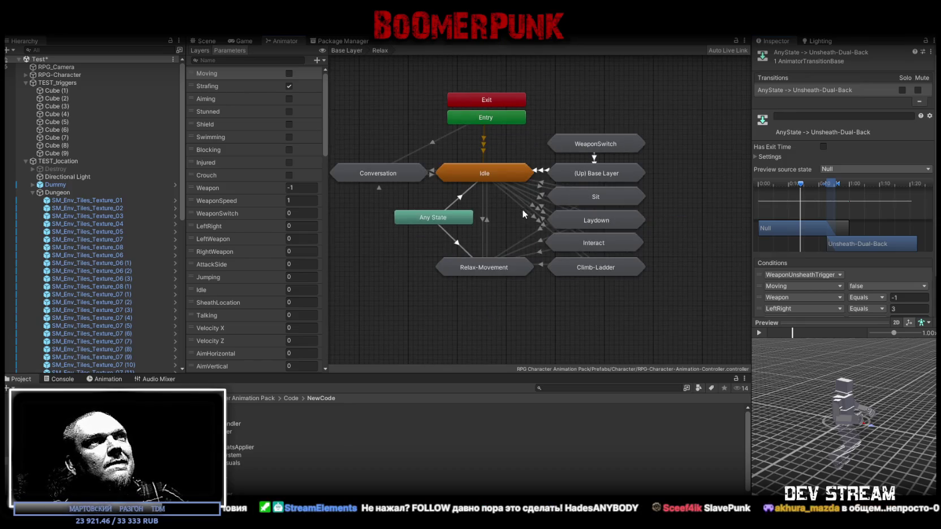
Step: Check Relaxed-Walk-Injured in Relax-Movement, then move to the Armed-WeaponSwitch sub-state machine
double_click(484, 268)
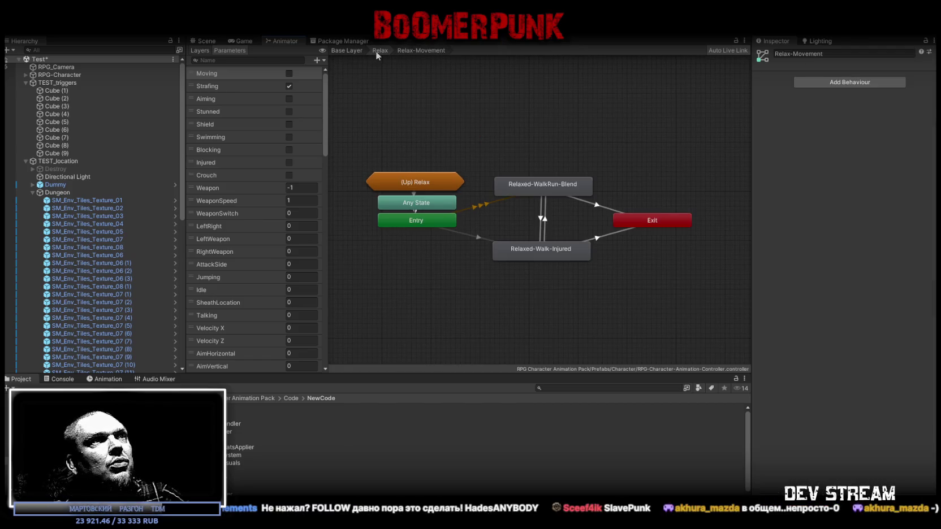
click(552, 250)
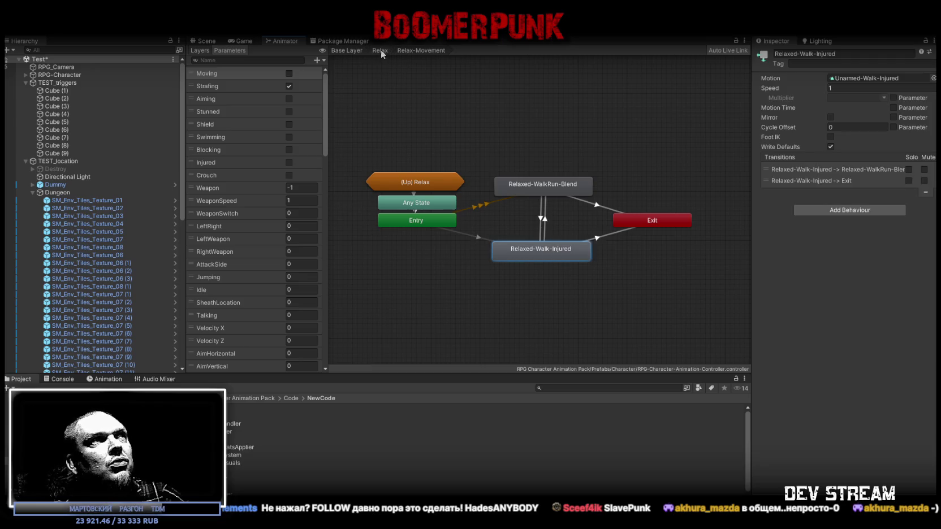
click(381, 50)
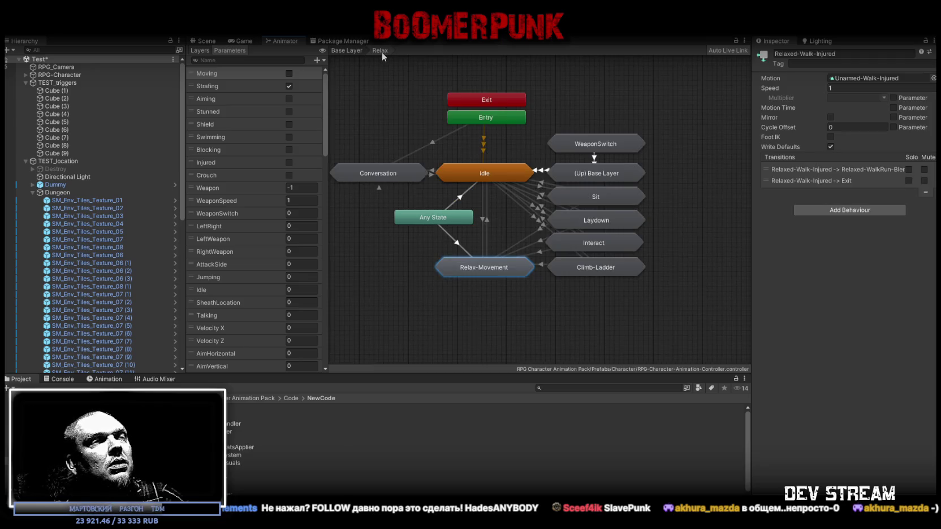
click(350, 50)
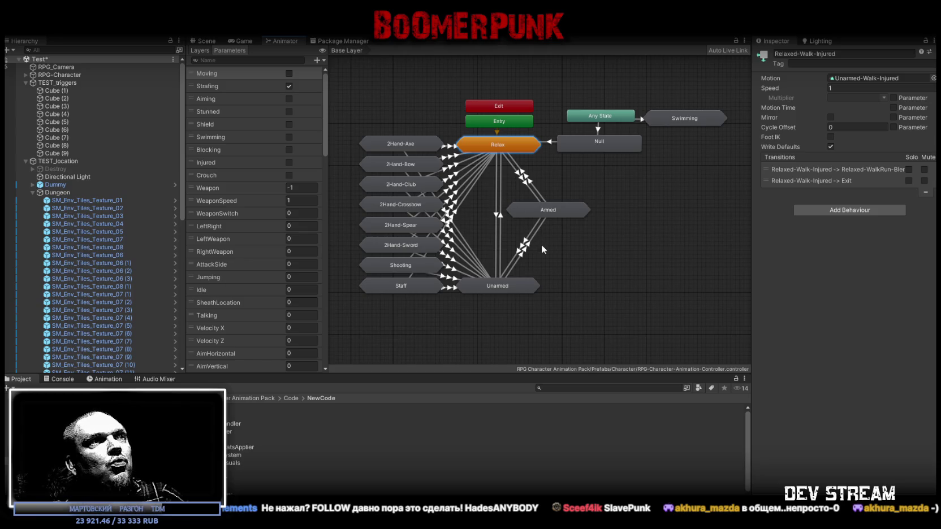
double_click(549, 209)
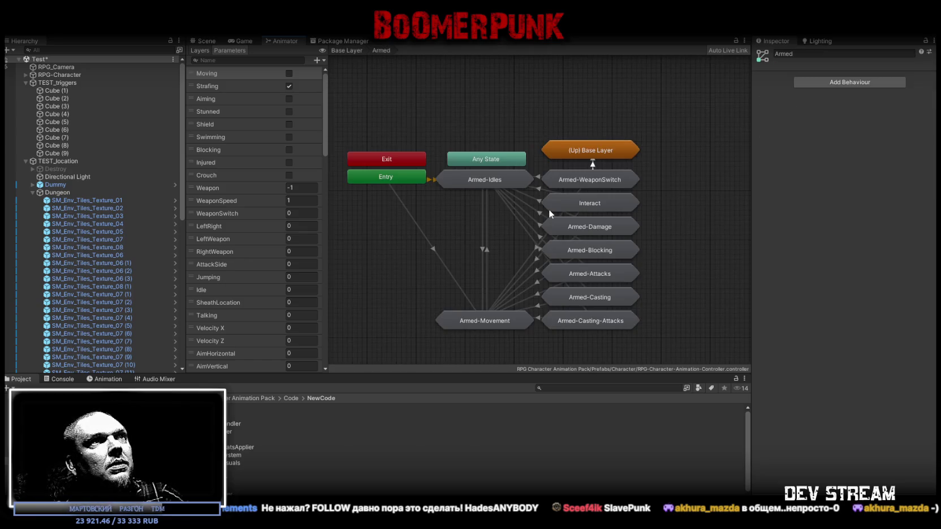
double_click(582, 180)
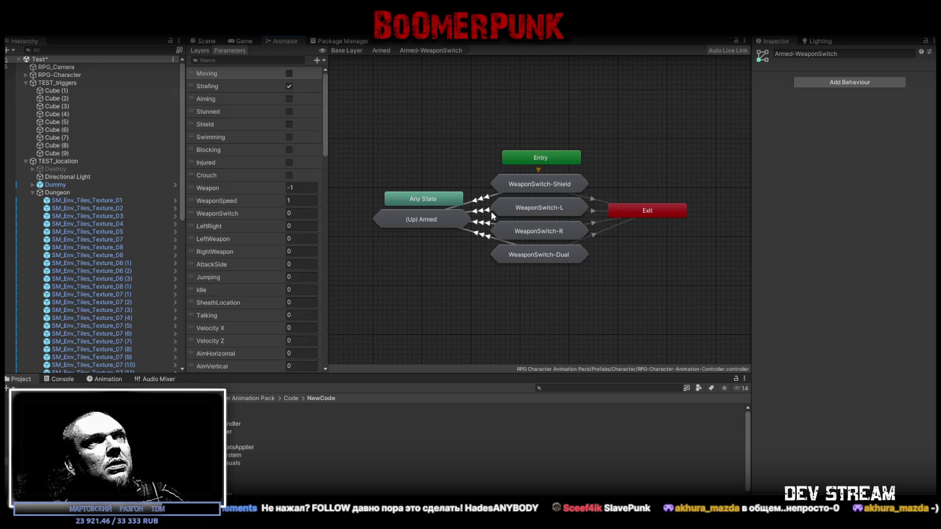
Step: Preview the transitions into WeaponSwitch-Shield, WeaponSwitch-L, WeaponSwitch-R and WeaponSwitch-Dual
click(490, 195)
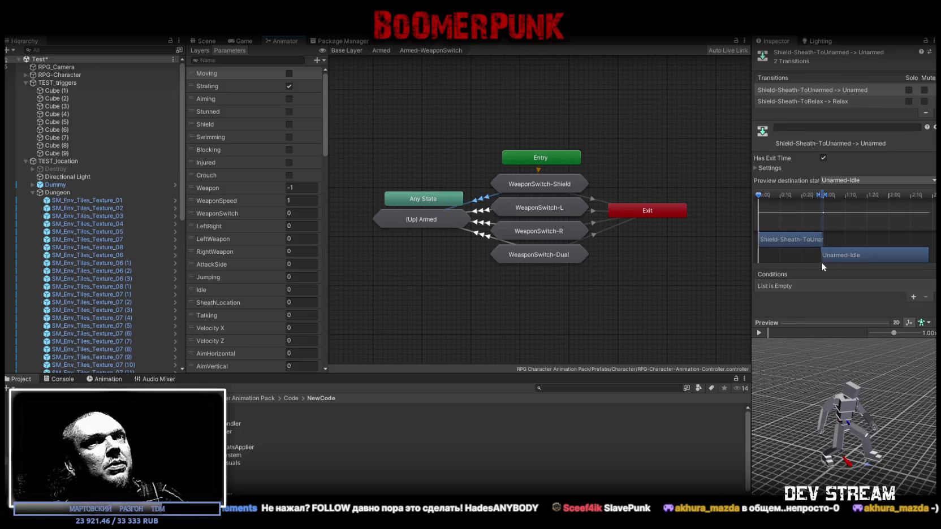
click(761, 333)
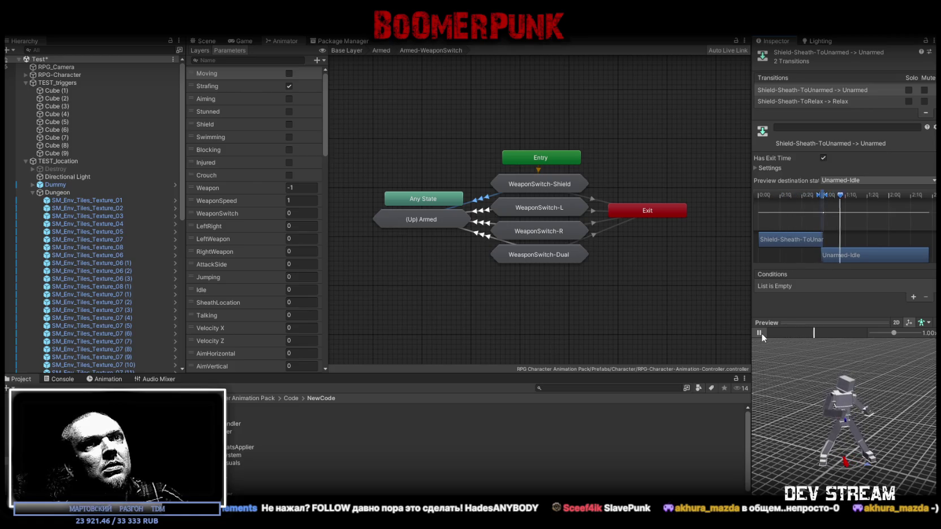
click(481, 211)
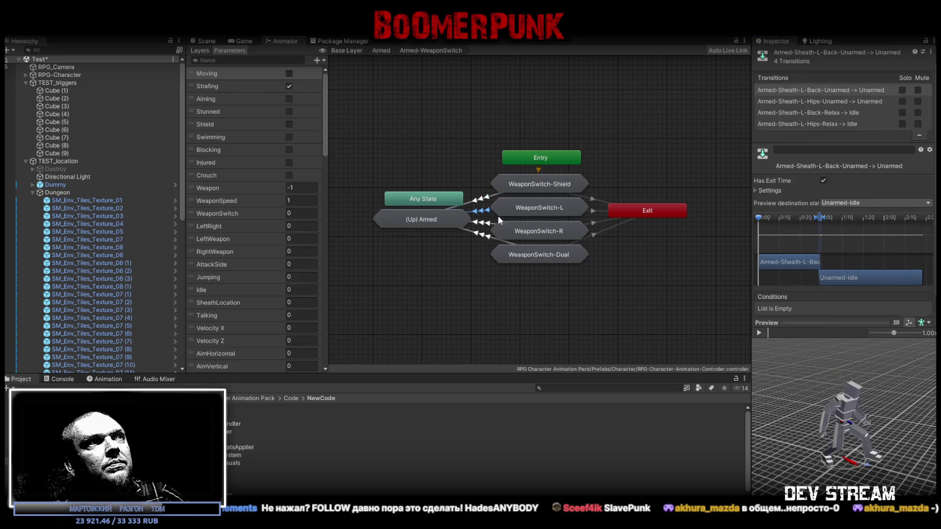
click(760, 333)
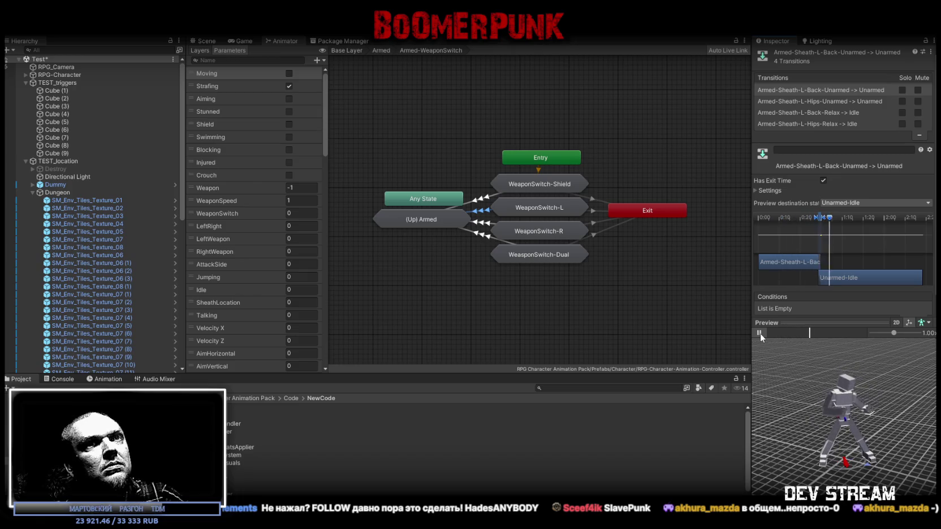
click(481, 222)
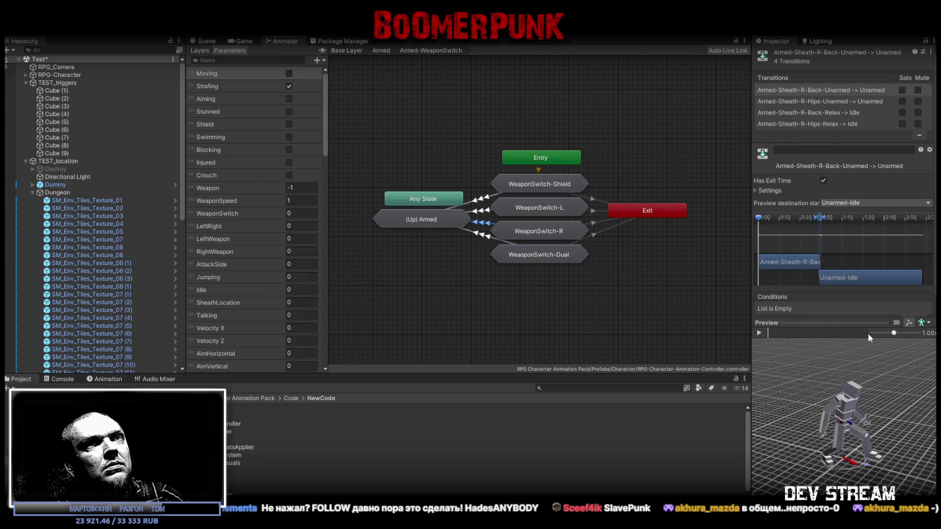
click(760, 333)
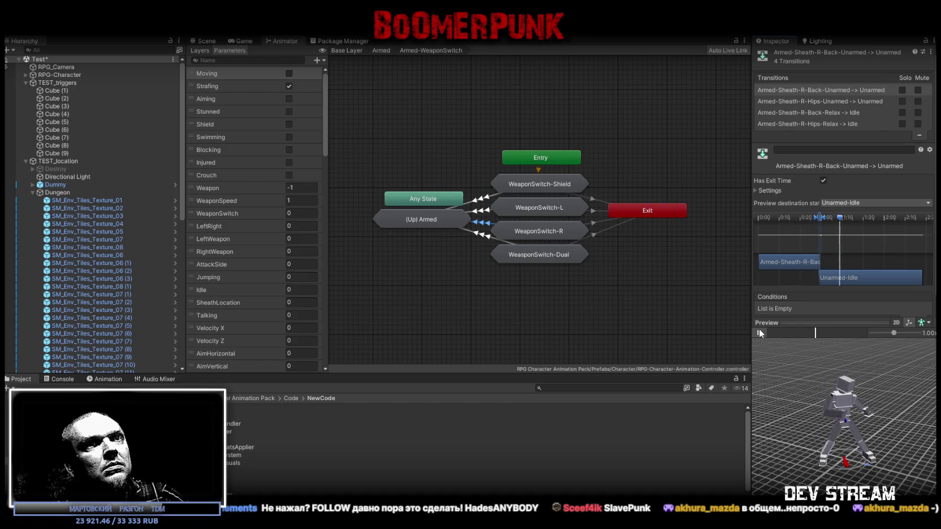
click(480, 235)
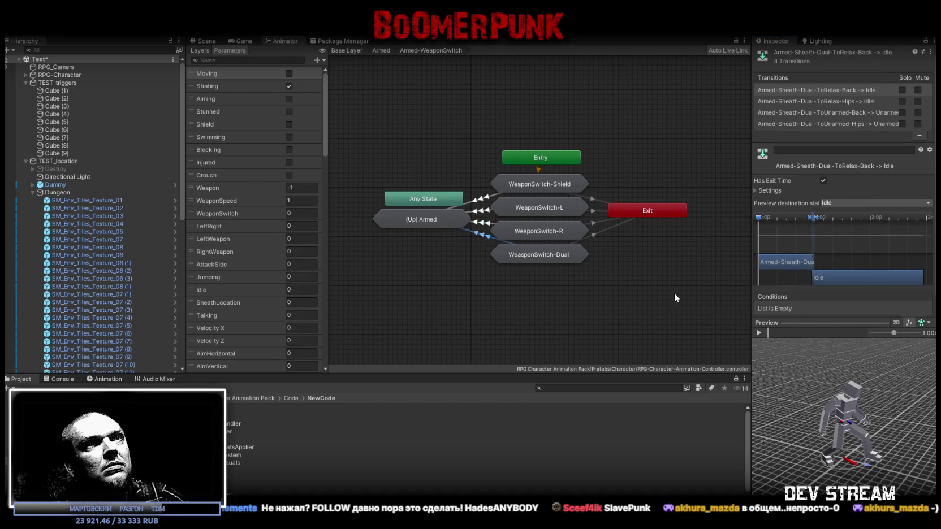
click(759, 332)
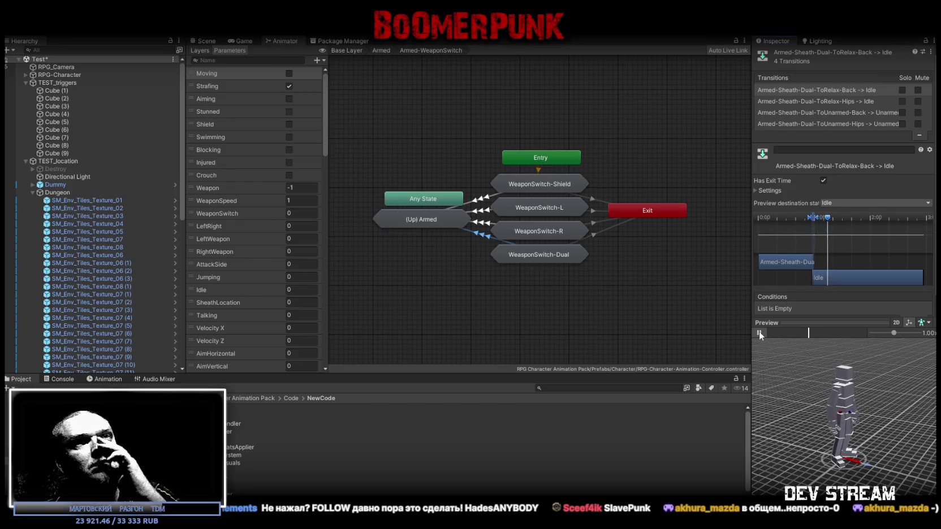
click(759, 332)
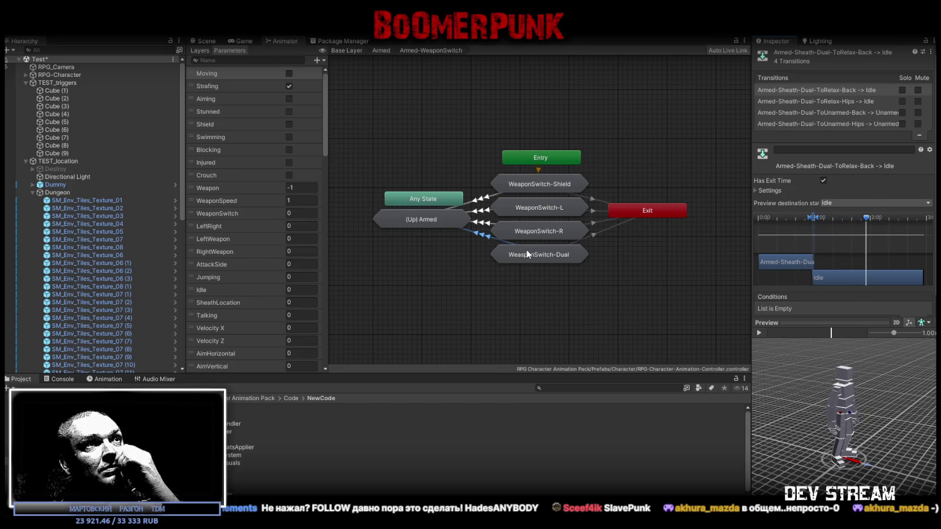
Step: Select the Shield and R weapon-switch states and enter WeaponSwitch-R
click(531, 187)
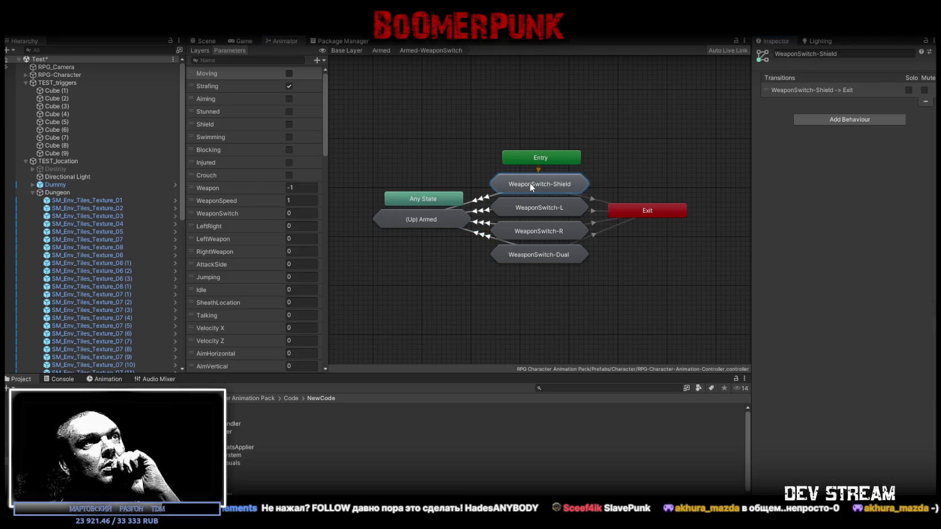
click(532, 209)
double_click(535, 232)
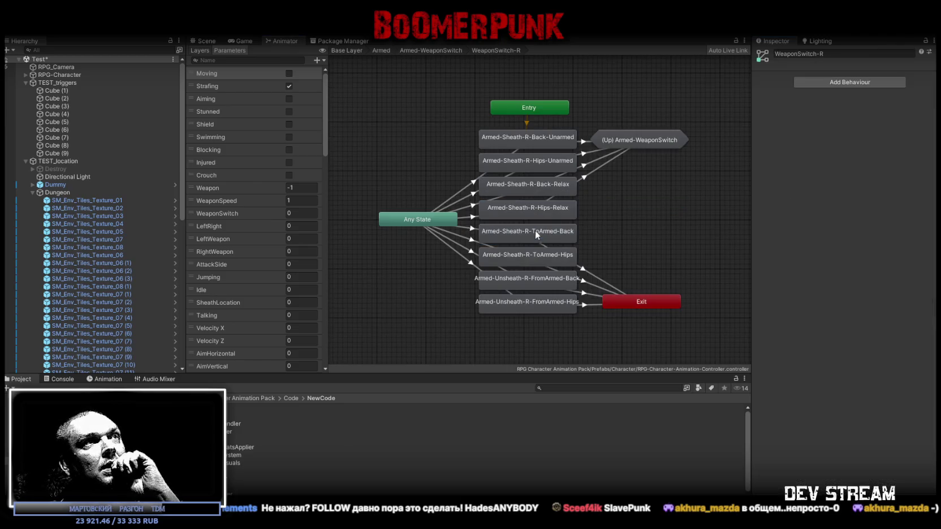
Step: Preview the Any State to Armed-Sheath-R-Back-Relax transition and scroll through its settings
click(472, 207)
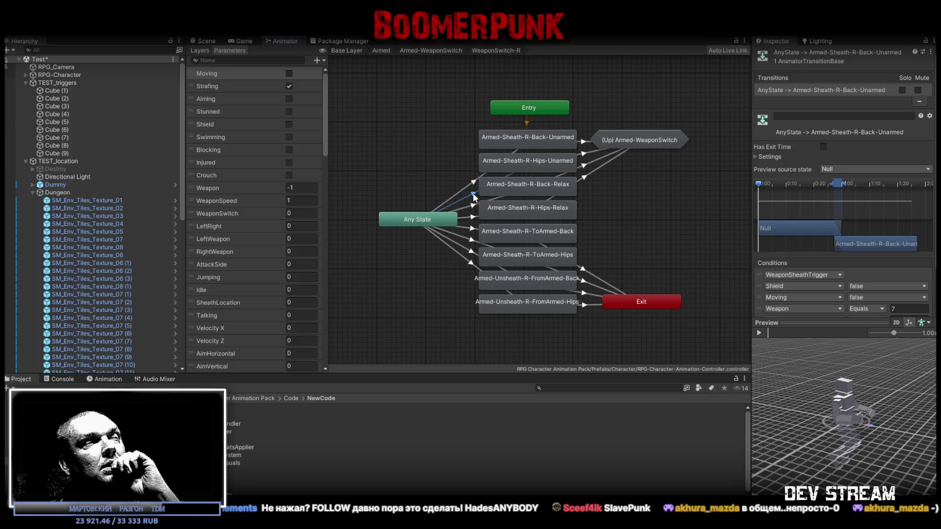
click(474, 207)
click(762, 333)
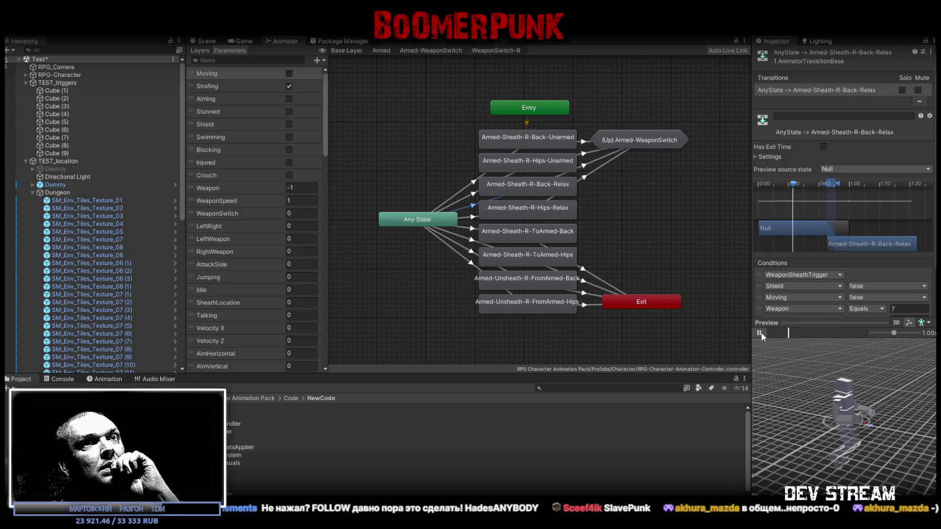
click(761, 332)
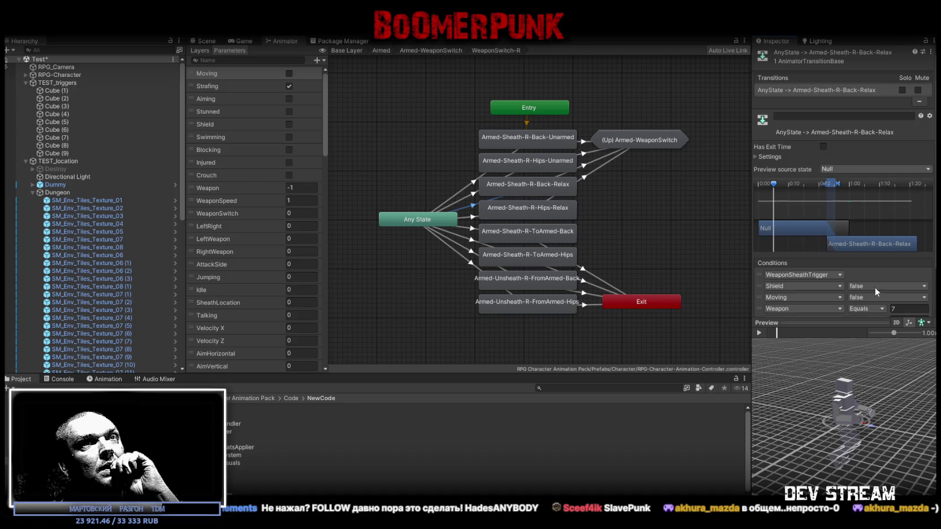
scroll(871, 290, down, 2)
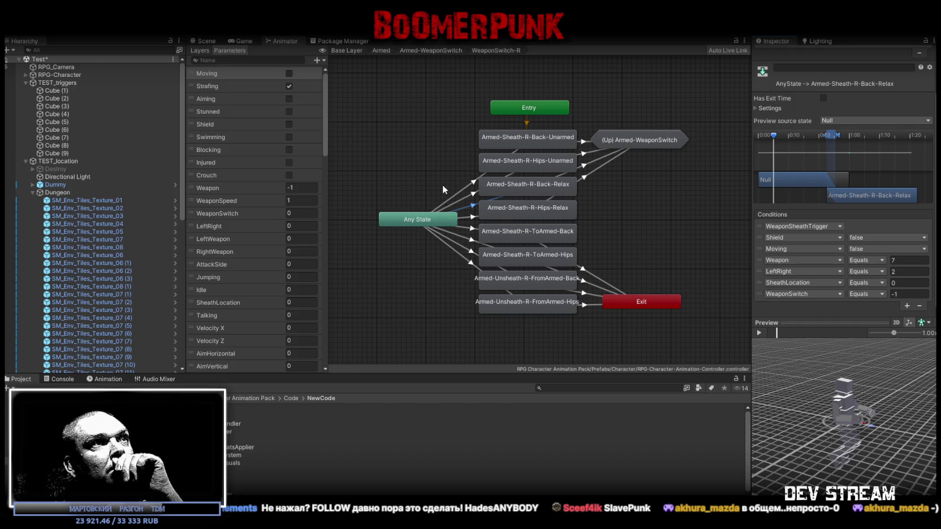
Step: Preview the Armed-Sheath-R-ToArmed-Back and Armed-Unsheath-R-FromArmed-Hips transitions
click(474, 228)
click(764, 332)
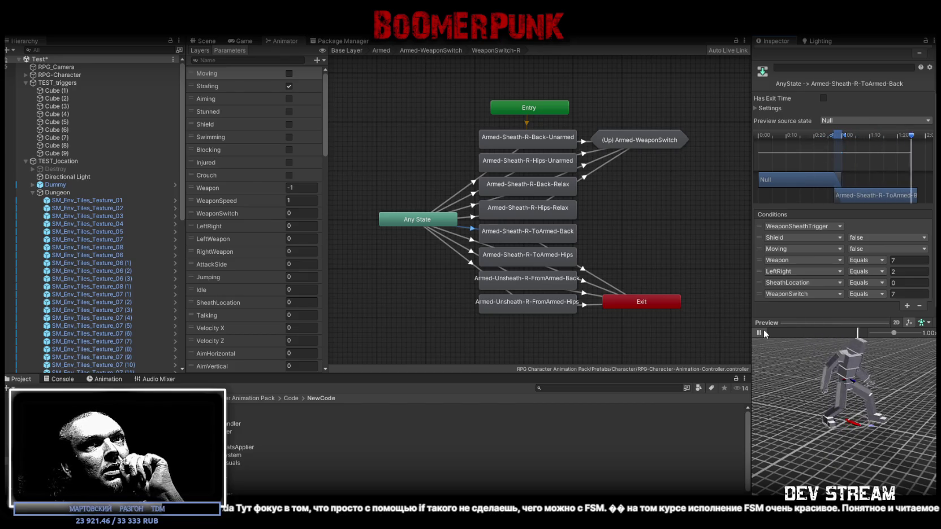
click(763, 332)
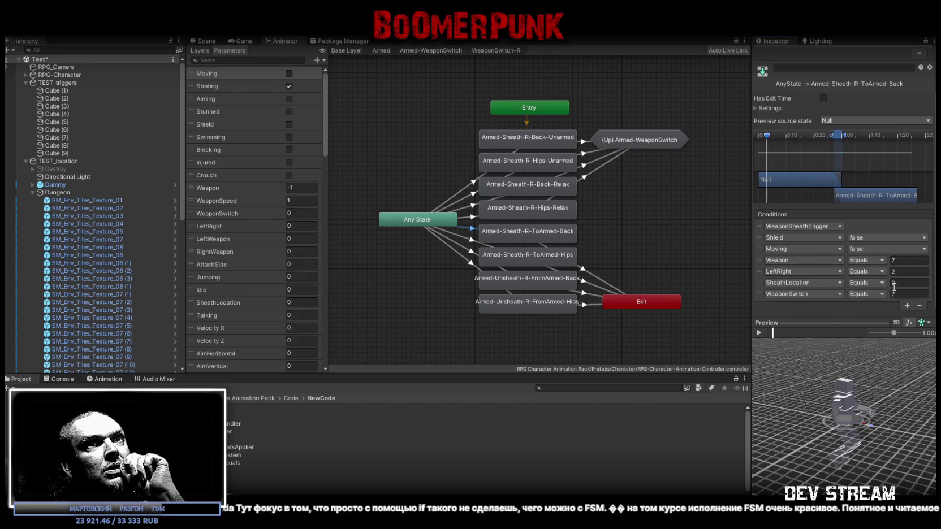
click(472, 264)
click(761, 333)
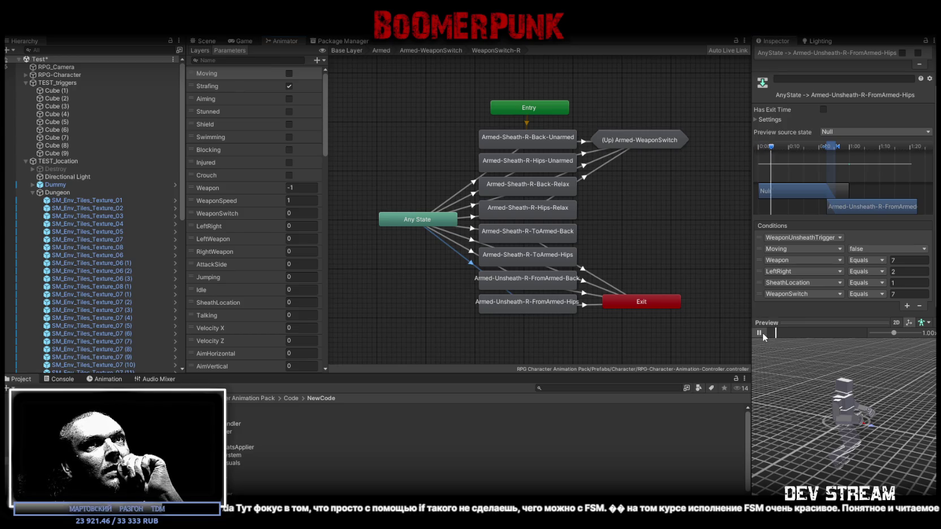
click(760, 332)
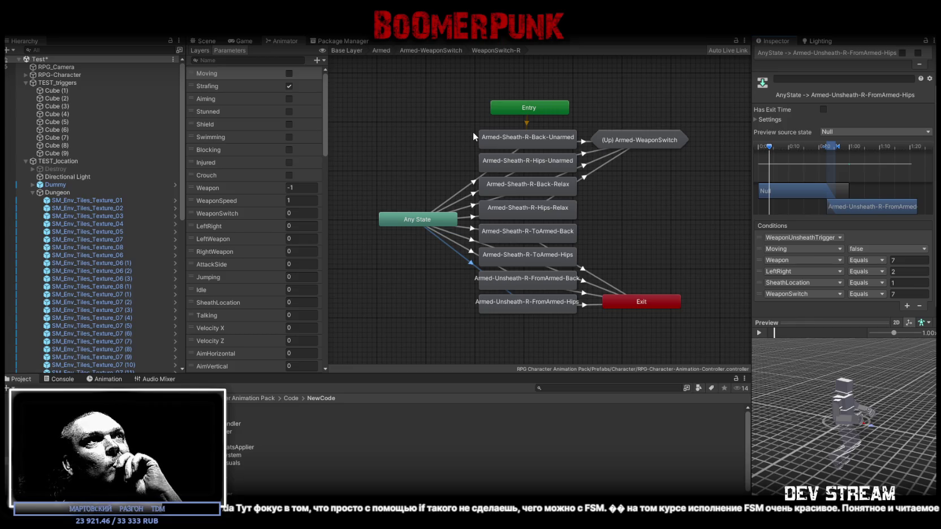
Step: Preview Armed-Sheath-R-Back-Unarmed, then replay Back-Relax and read its Conditions list
click(461, 190)
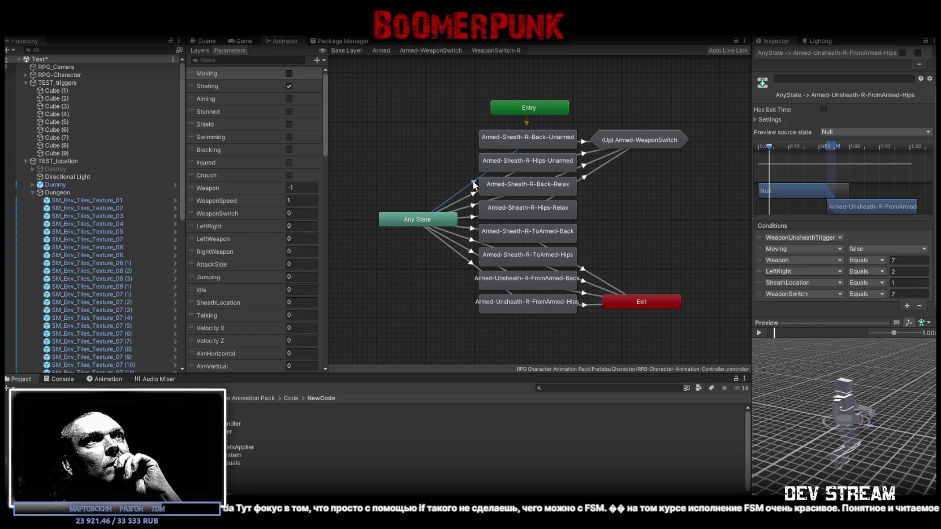
click(760, 333)
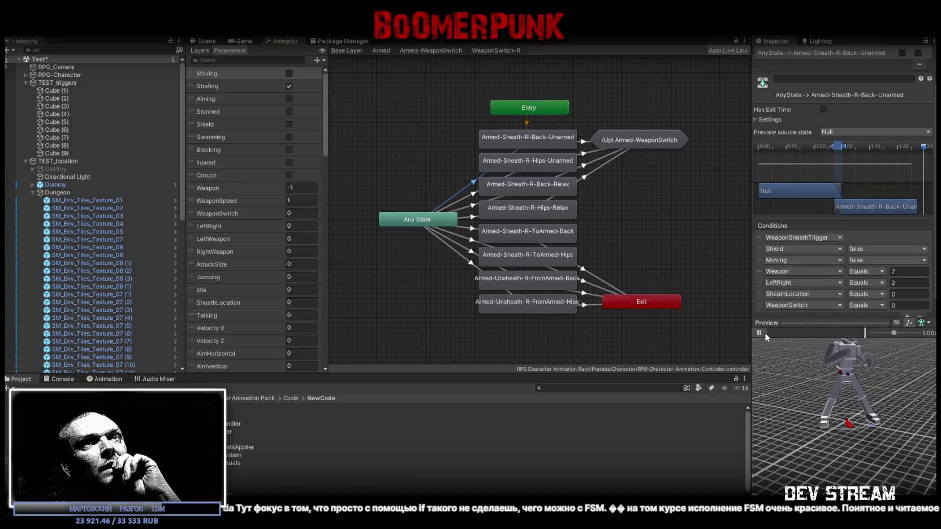
click(765, 333)
click(764, 333)
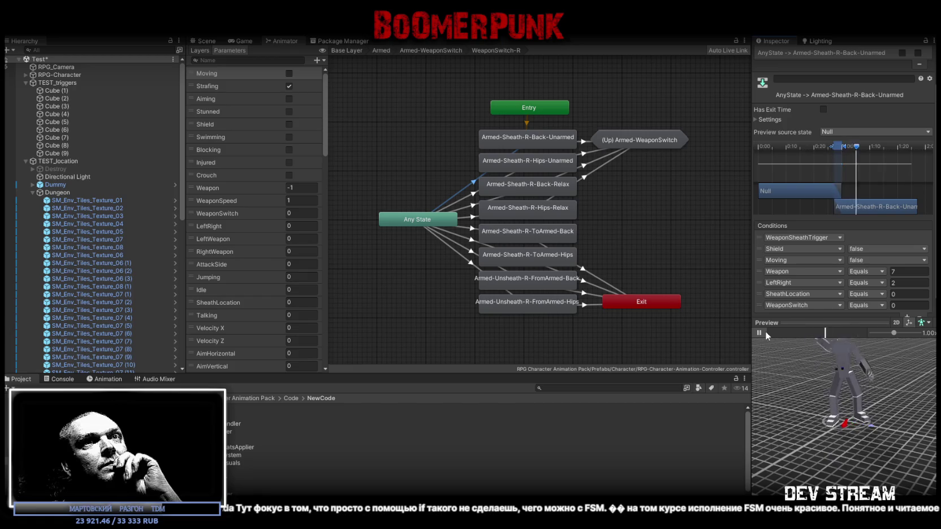
click(765, 333)
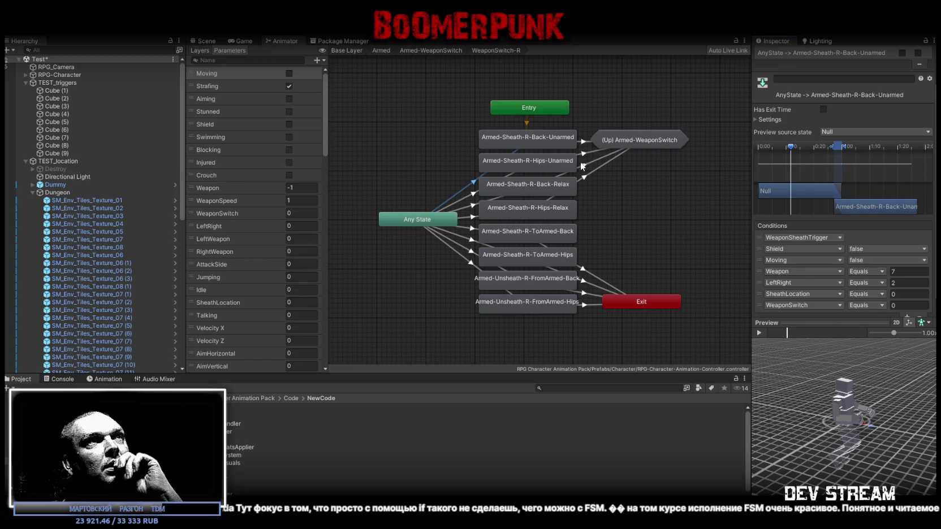
click(474, 206)
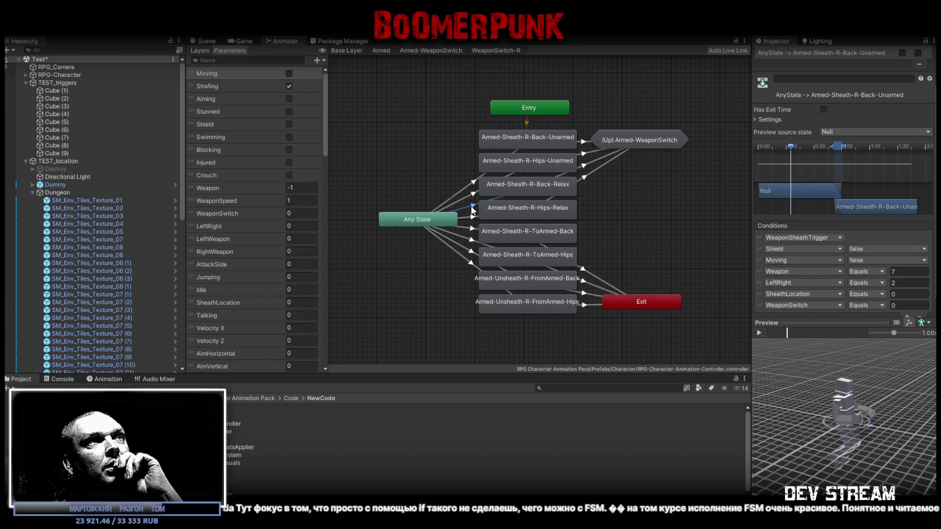
click(762, 333)
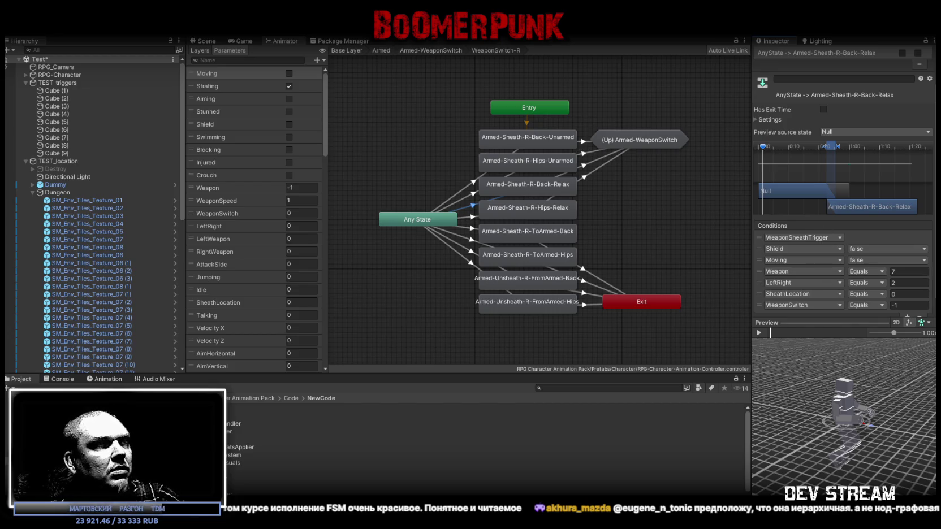
scroll(849, 277, down, 1)
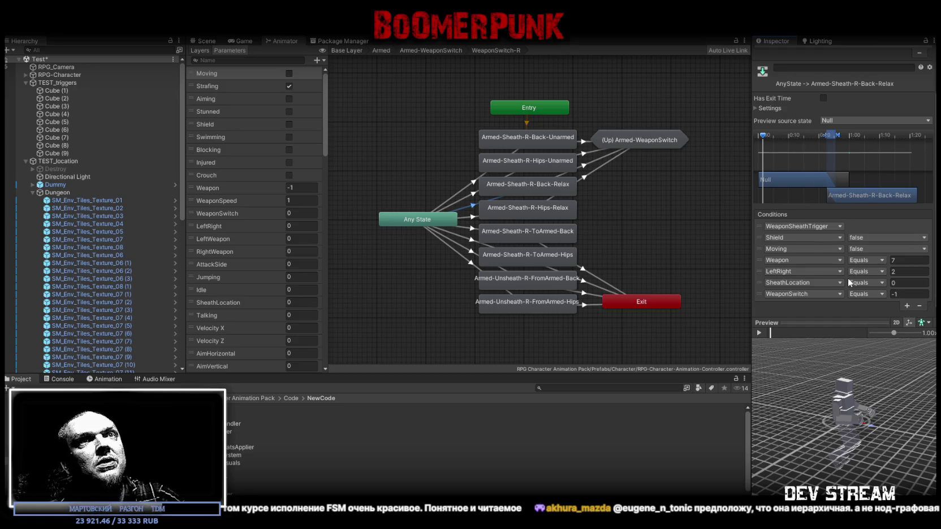
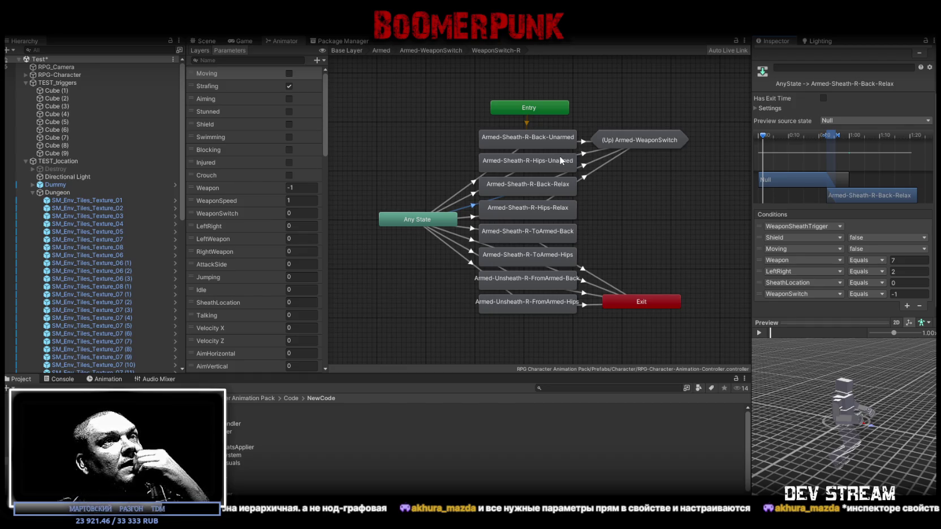
Step: Review the WeaponSwitch-R unsheath and sheath transition conditions, including the SheathLocation parameter
click(542, 310)
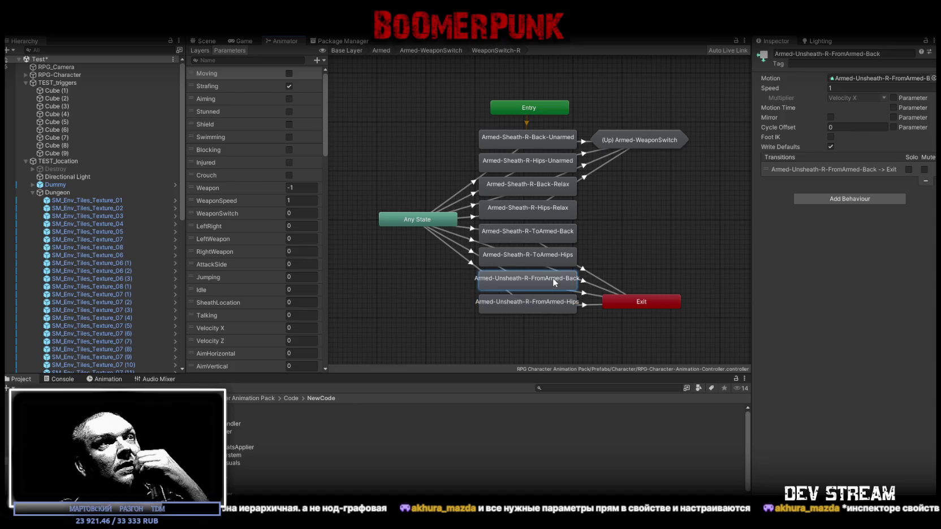
click(468, 262)
click(473, 255)
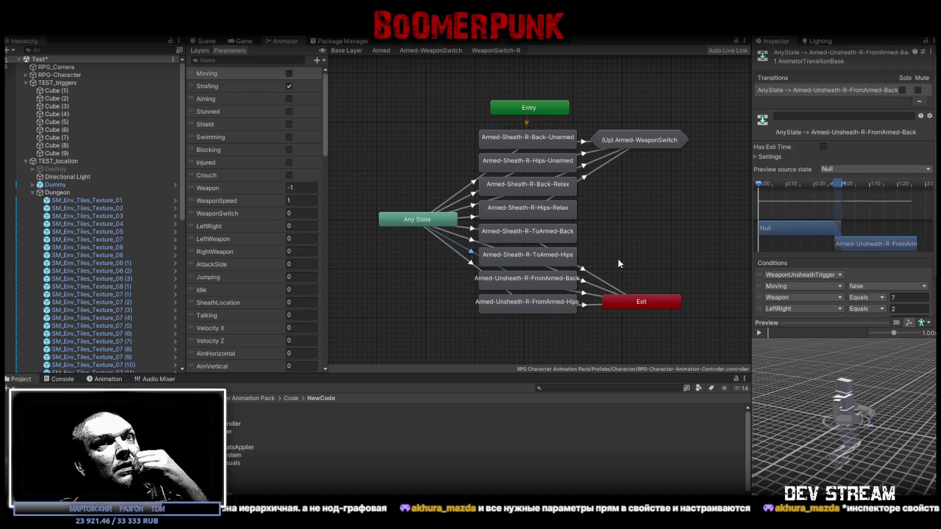
scroll(842, 270, down, 2)
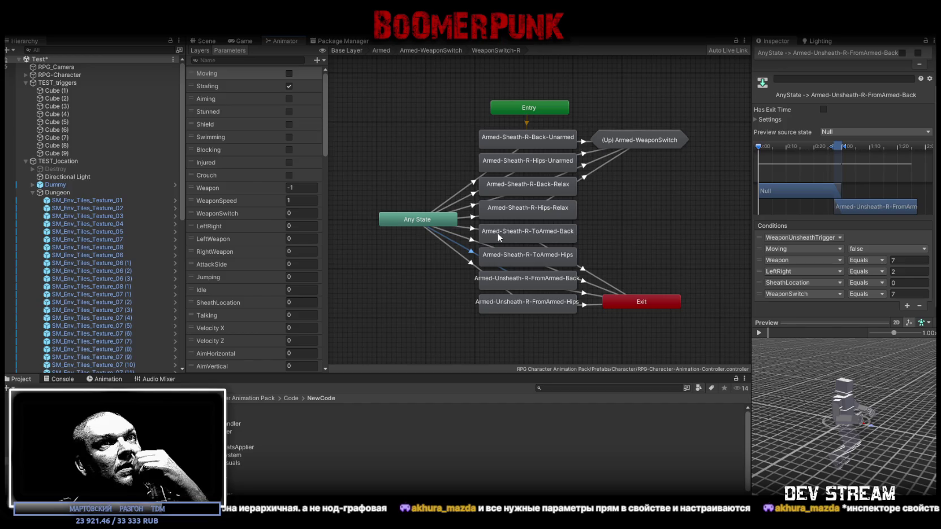
click(471, 240)
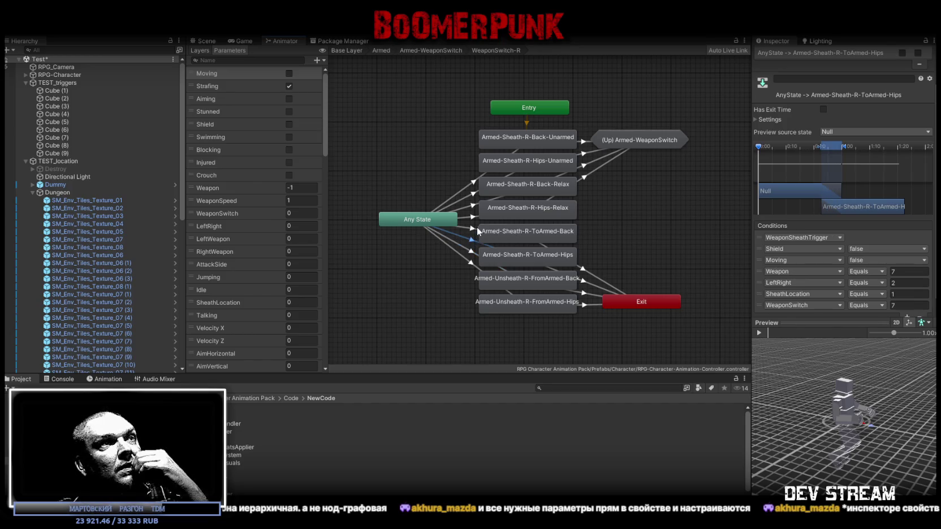
click(473, 218)
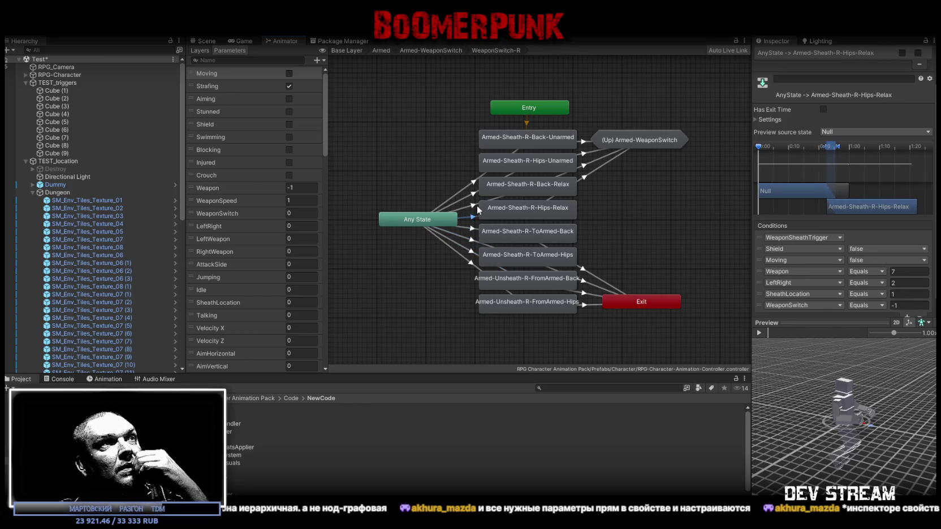
click(472, 187)
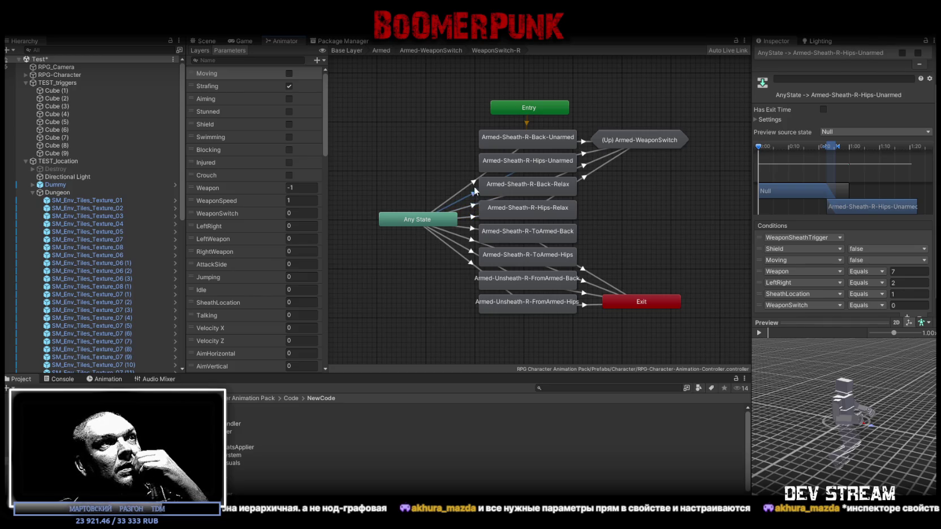
click(473, 185)
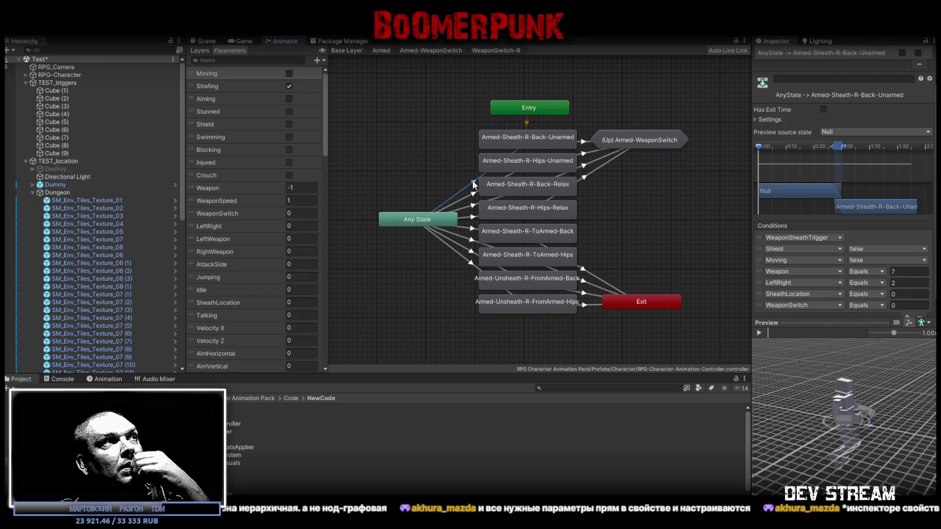
scroll(228, 152, down, 5)
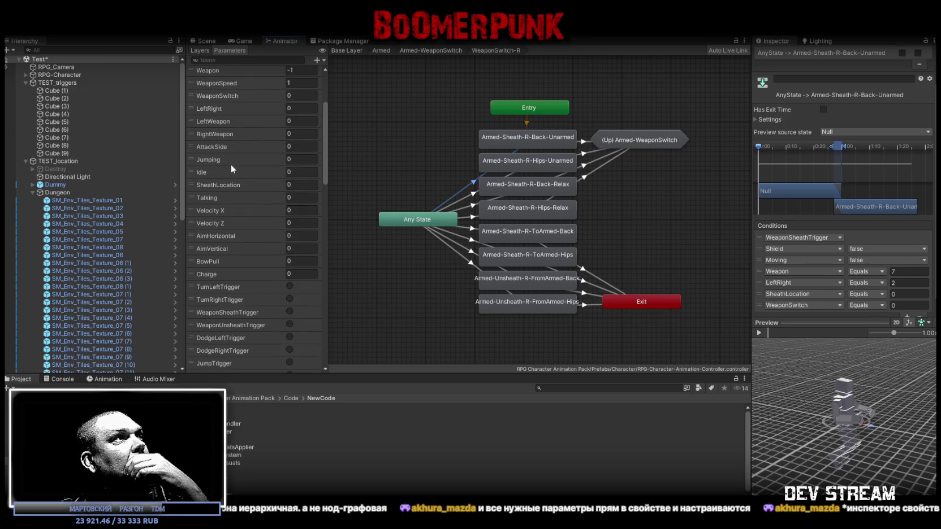
click(230, 185)
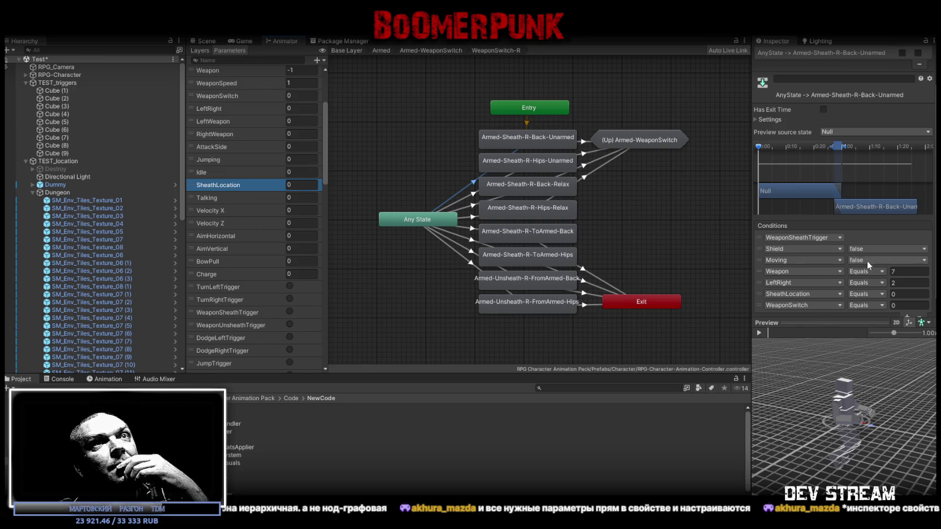
scroll(865, 266, down, 1)
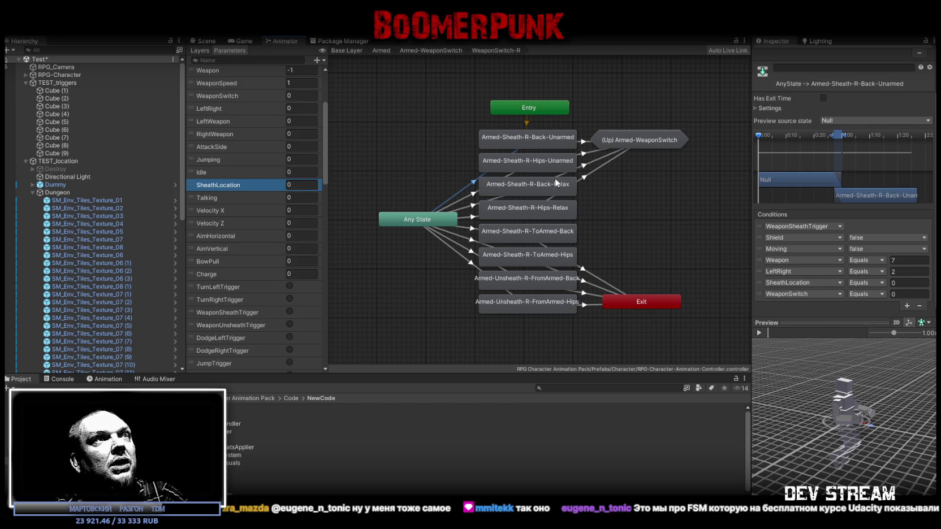
Step: Open WeaponSwitch-Shield and inspect its Shield-Sheath and Shield-Unsheath transitions and states
click(436, 50)
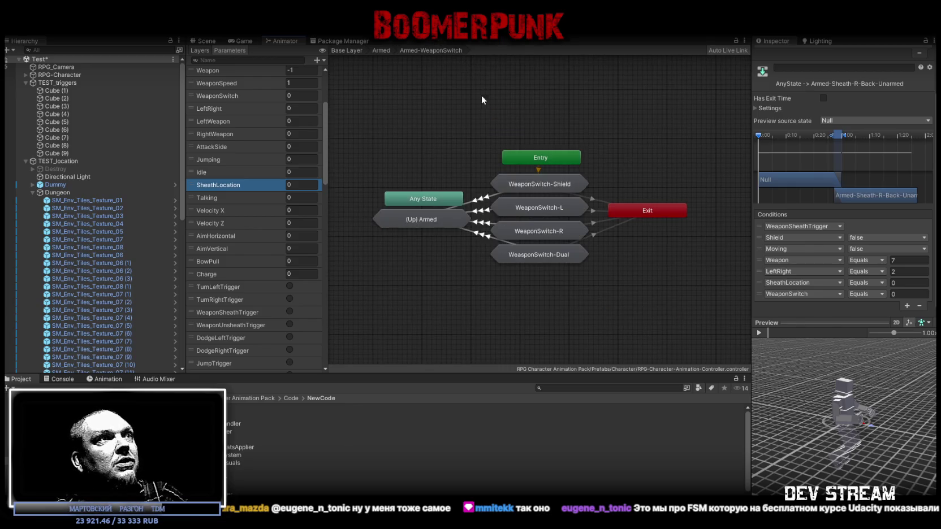
double_click(512, 184)
click(473, 204)
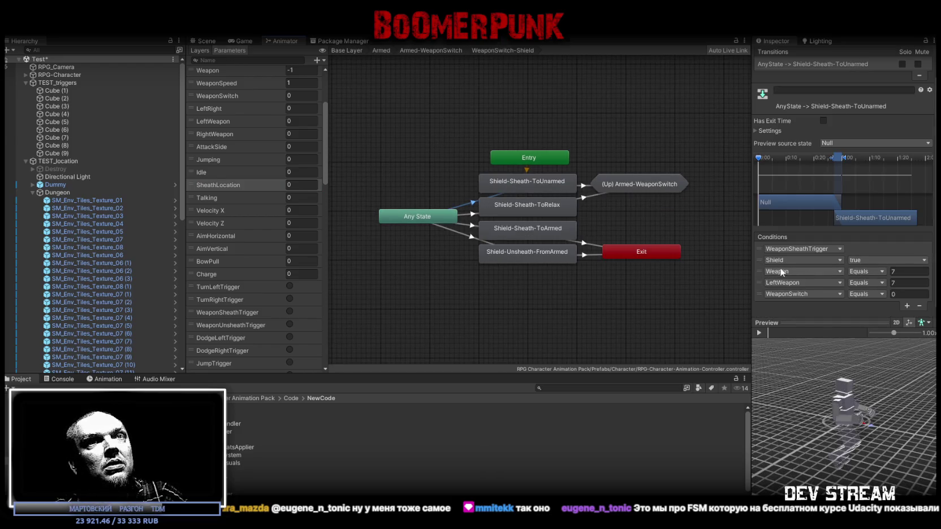
click(470, 216)
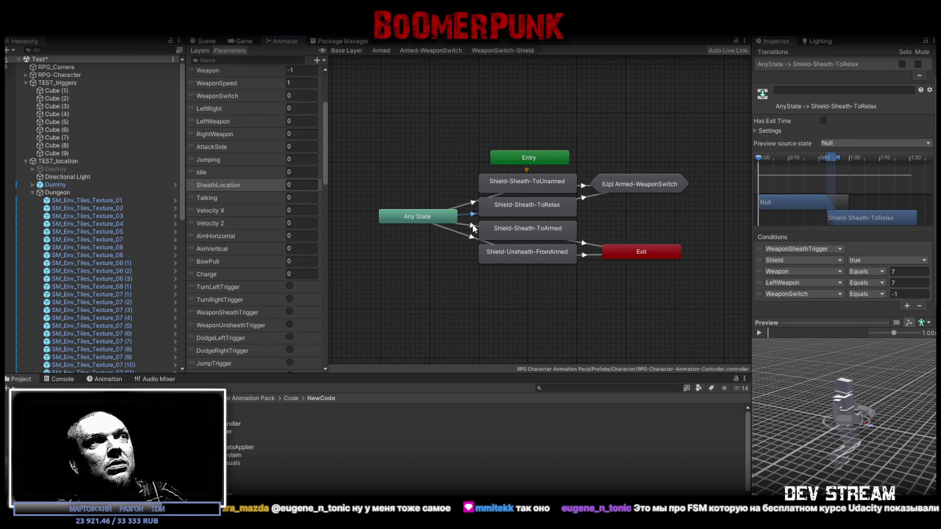
click(544, 205)
click(541, 181)
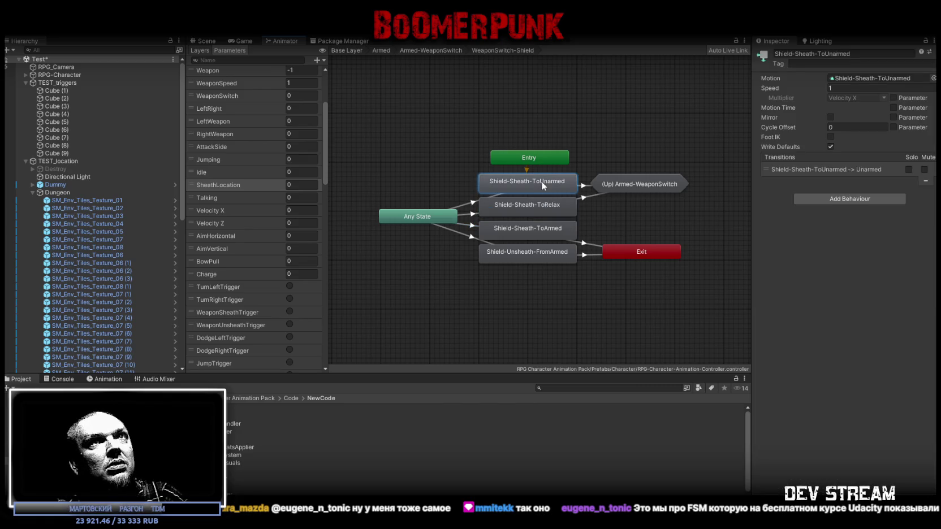
click(535, 232)
click(535, 256)
Step: Back in Armed-WeaponSwitch, inspect the Shield, L and R groups, then open WeaponSwitch-R
double_click(629, 187)
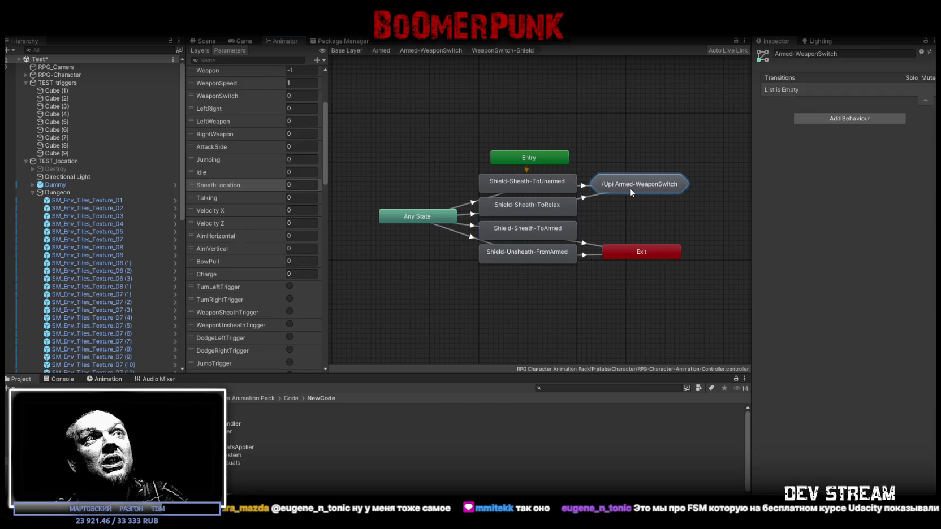
click(535, 185)
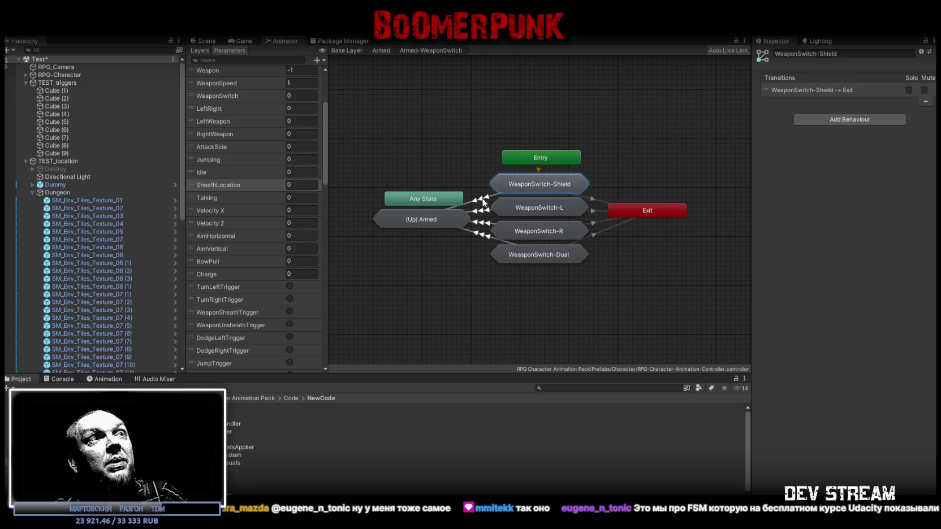
click(546, 208)
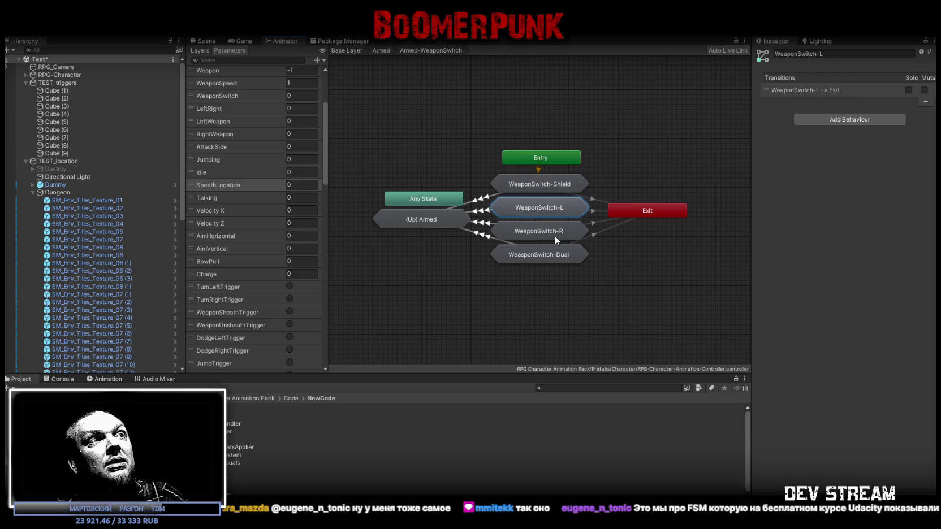
click(556, 235)
double_click(548, 231)
click(440, 204)
scroll(865, 298, down, 2)
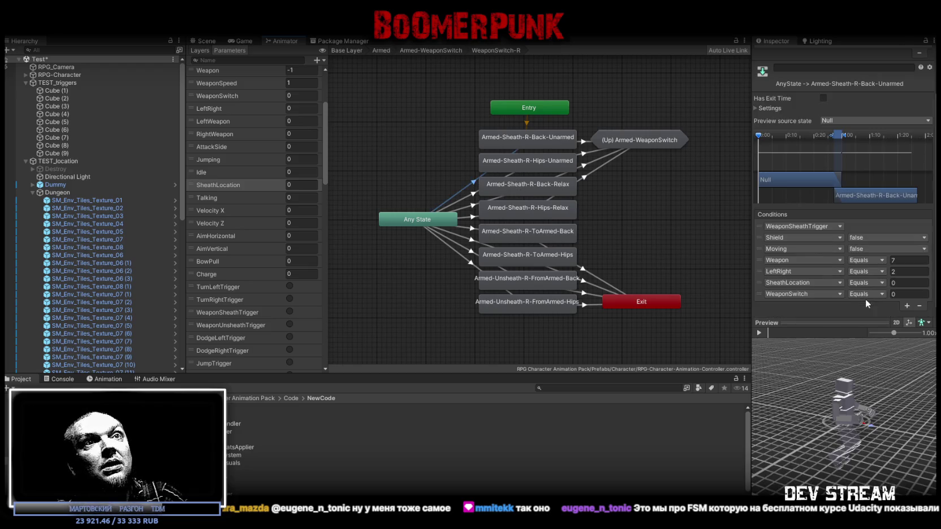
click(758, 333)
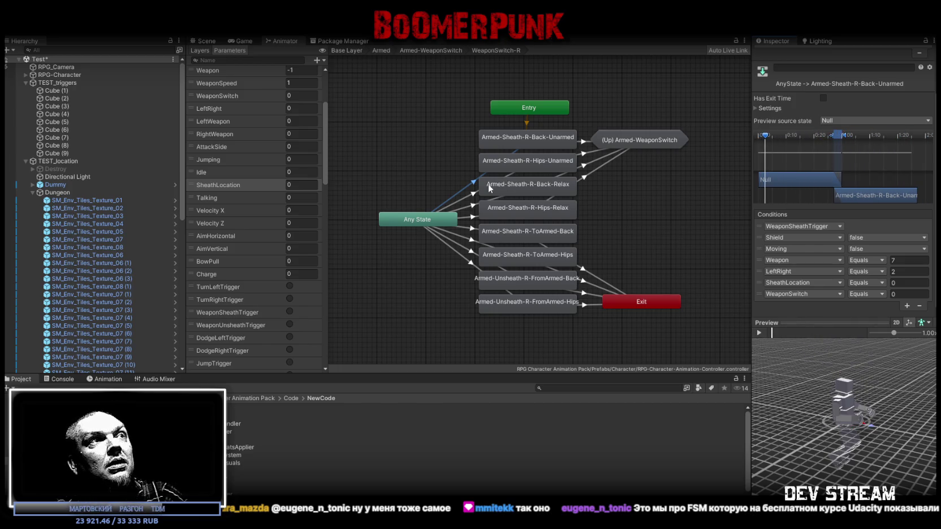
click(472, 195)
click(472, 216)
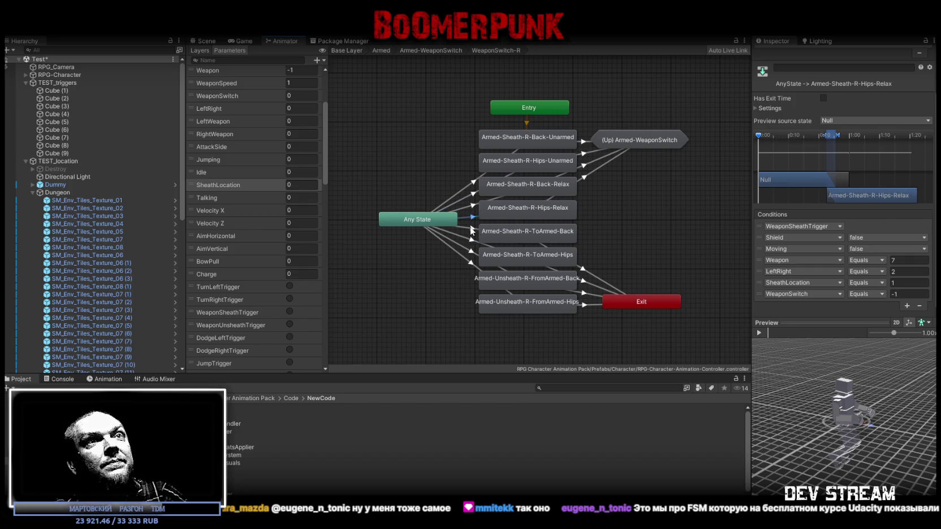
click(472, 231)
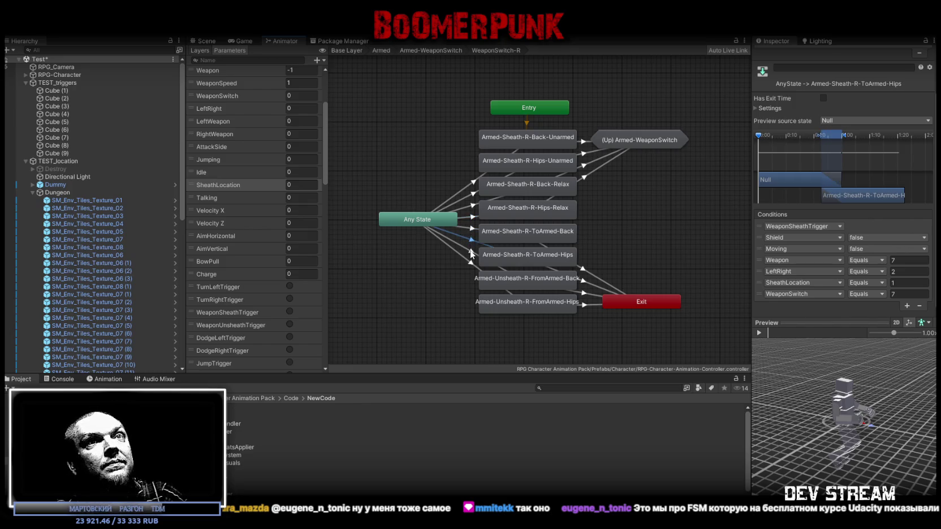
click(472, 261)
click(472, 251)
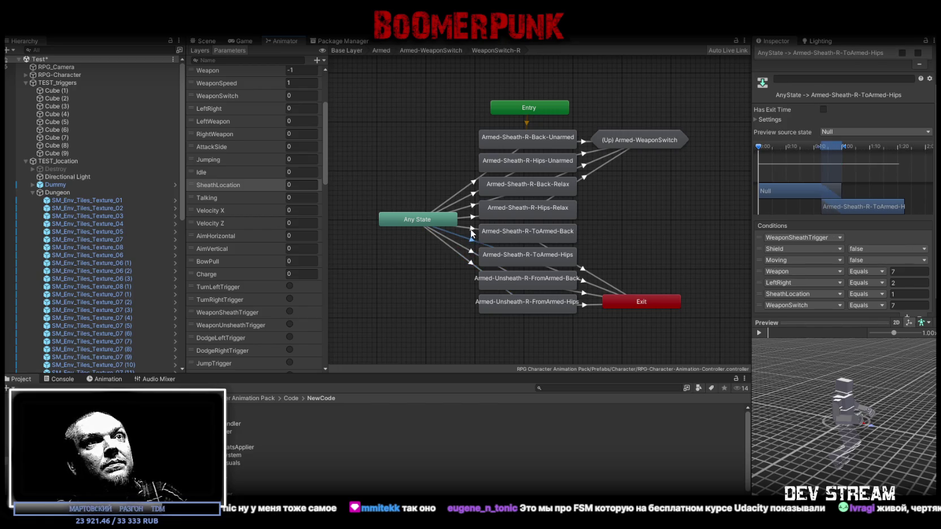
click(472, 231)
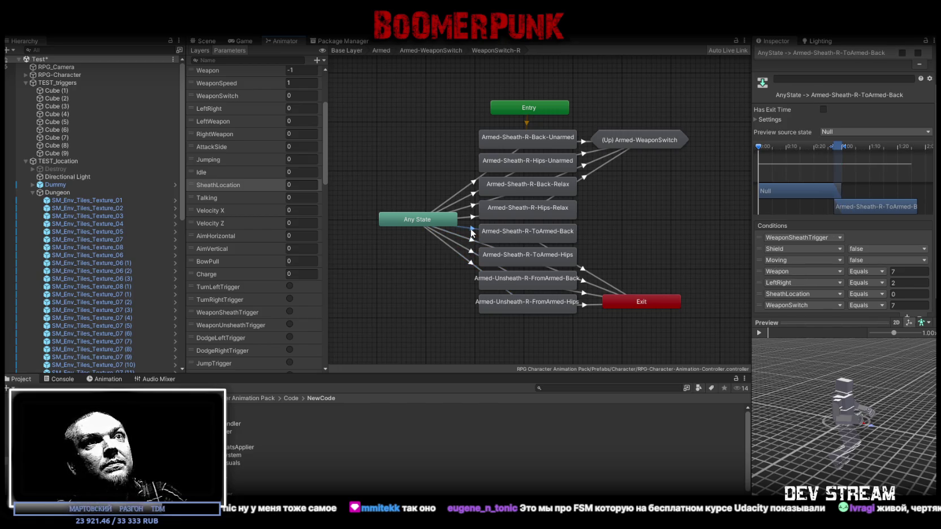
click(472, 208)
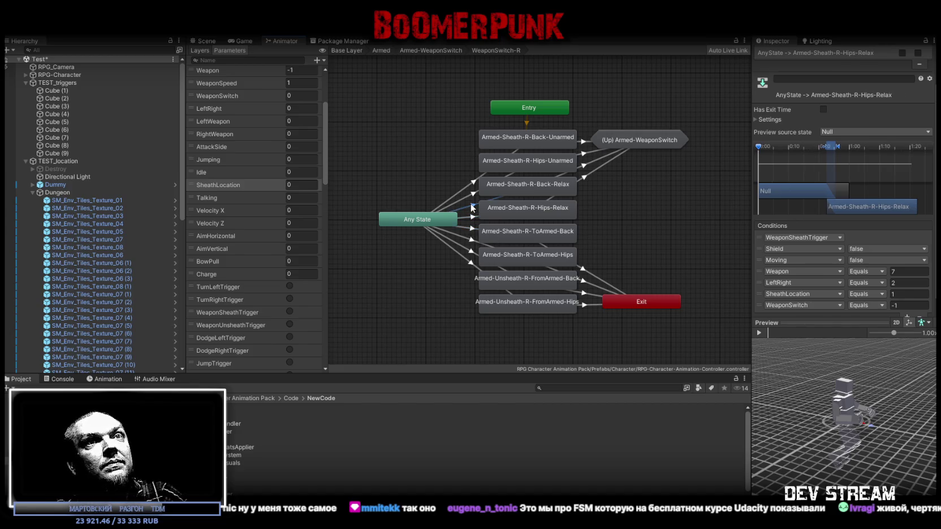
click(473, 182)
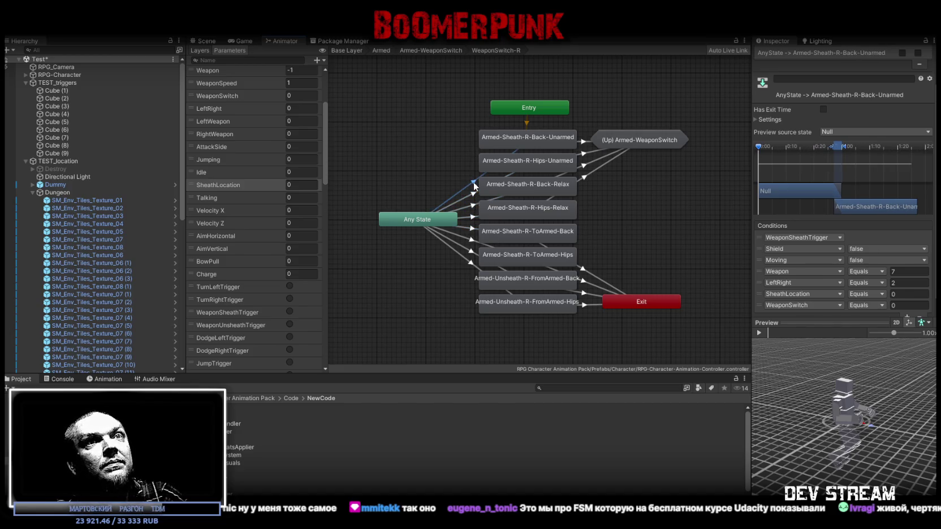
scroll(514, 136, up, 2)
scroll(509, 113, down, 3)
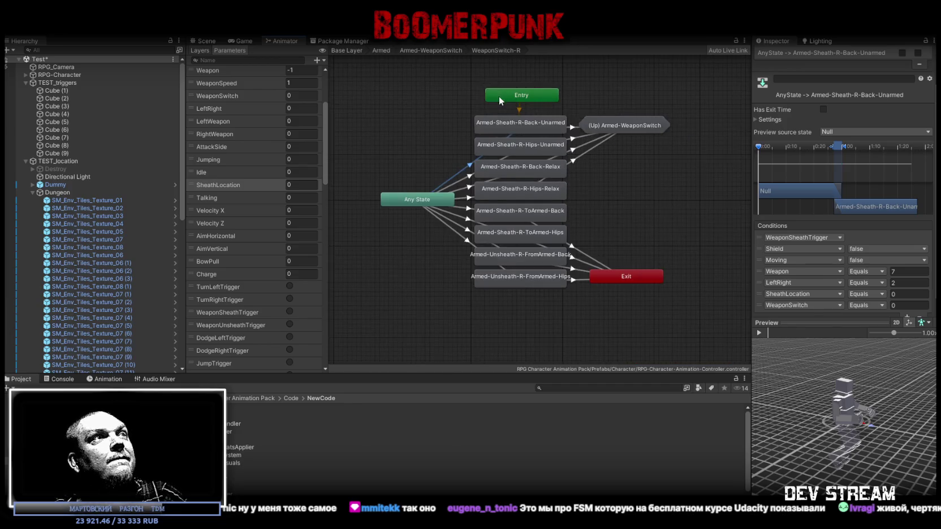
Step: Go up to Armed-WeaponSwitch and open the WeaponSwitch-Dual sub-state machine
click(424, 51)
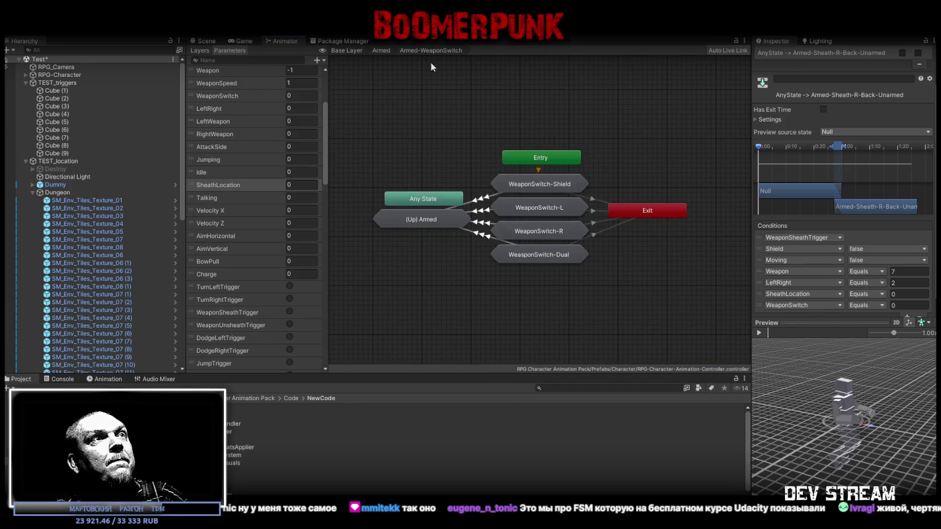
click(488, 238)
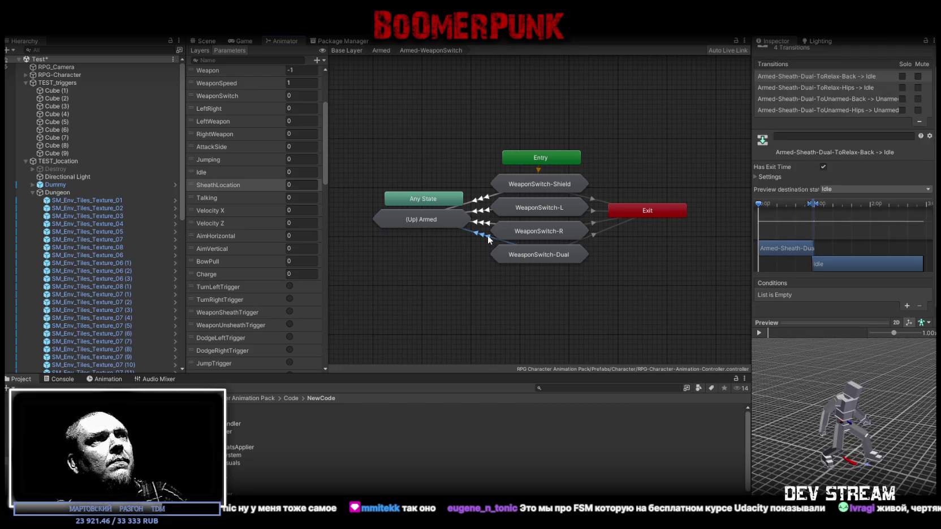
double_click(526, 256)
Step: Read the Dual sheath and unsheath transition conditions, then return to Armed-WeaponSwitch
click(474, 183)
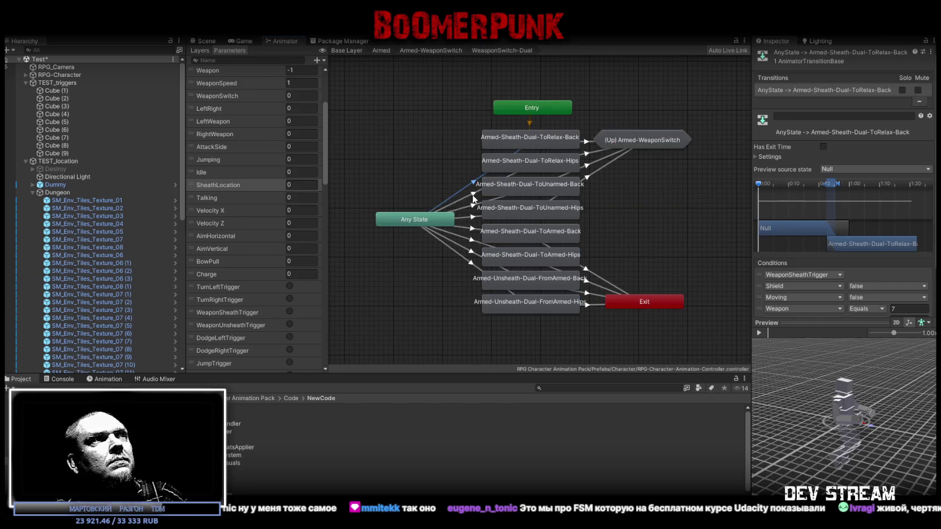
scroll(891, 274, down, 3)
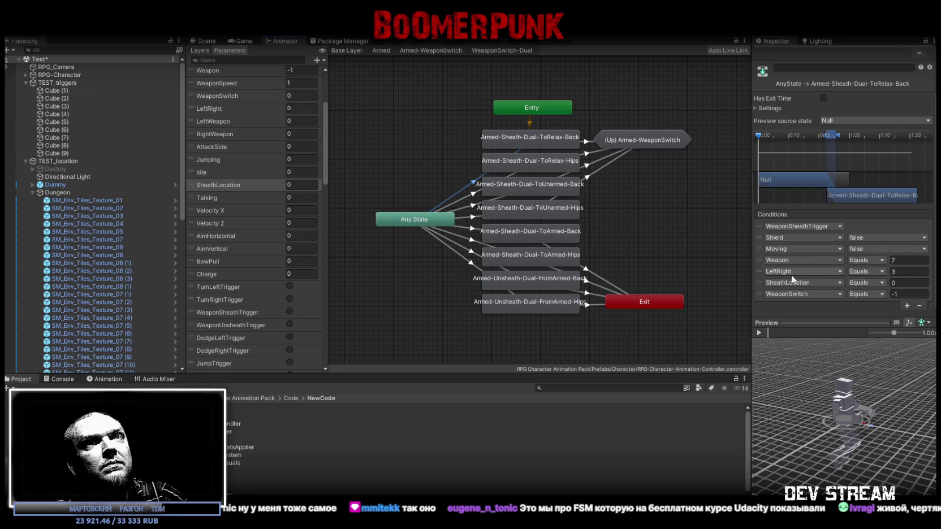
click(474, 207)
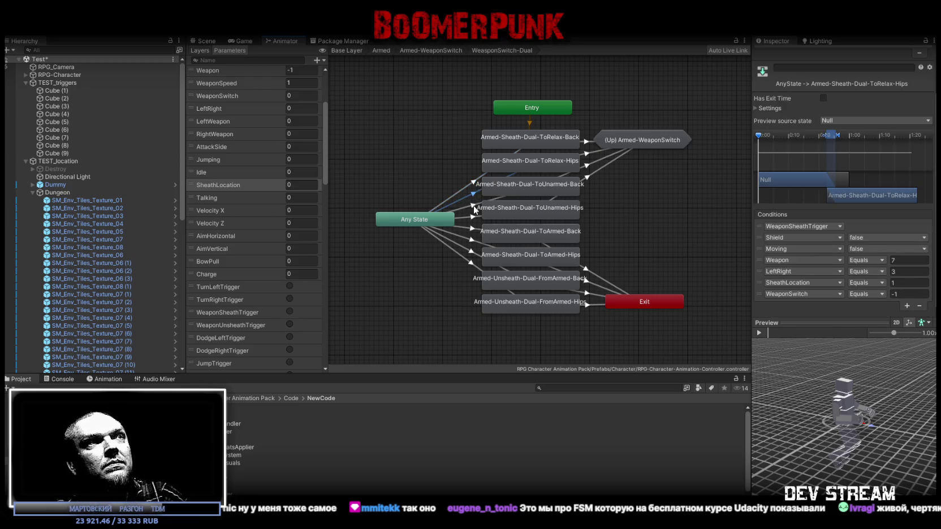
click(472, 228)
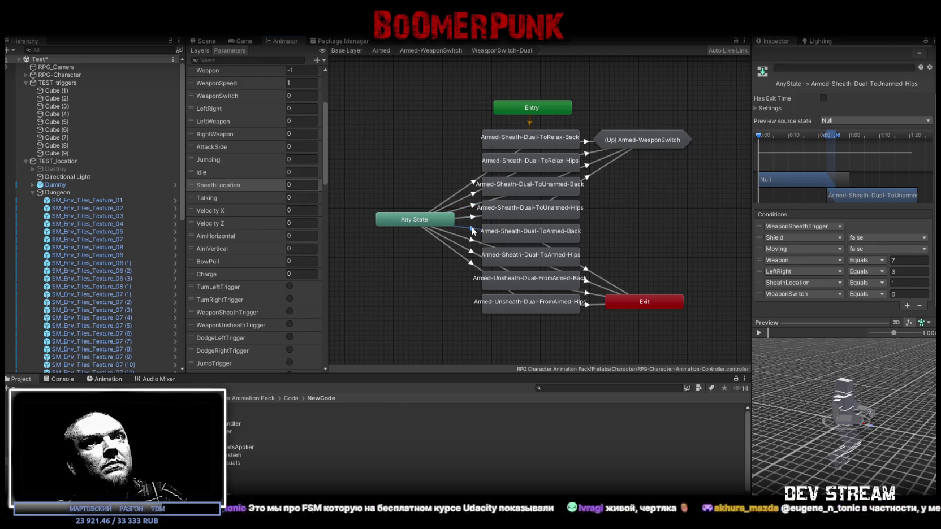
click(471, 252)
click(472, 263)
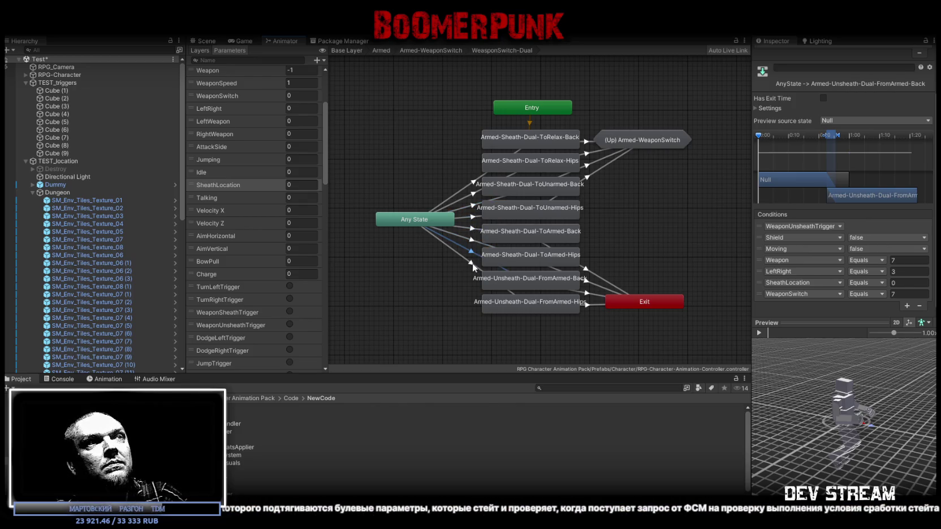
scroll(473, 159, down, 2)
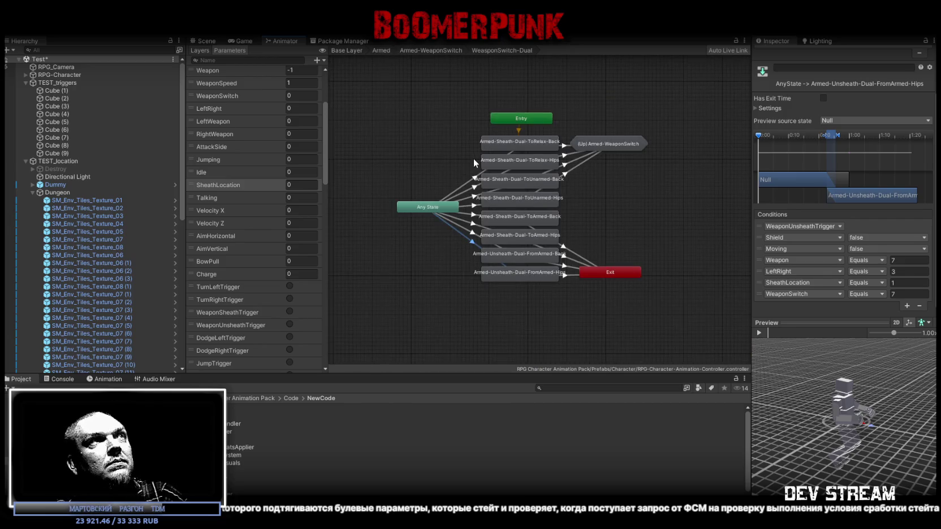
click(444, 54)
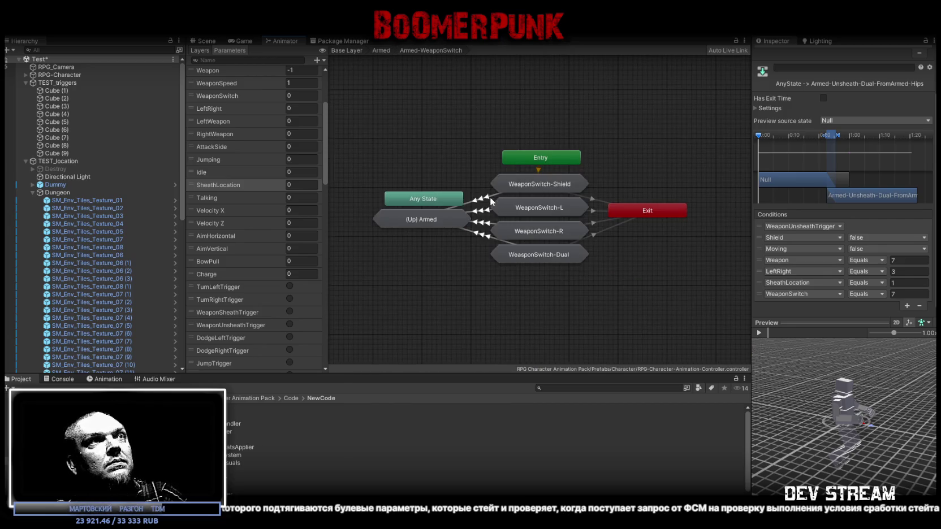
click(482, 197)
double_click(514, 184)
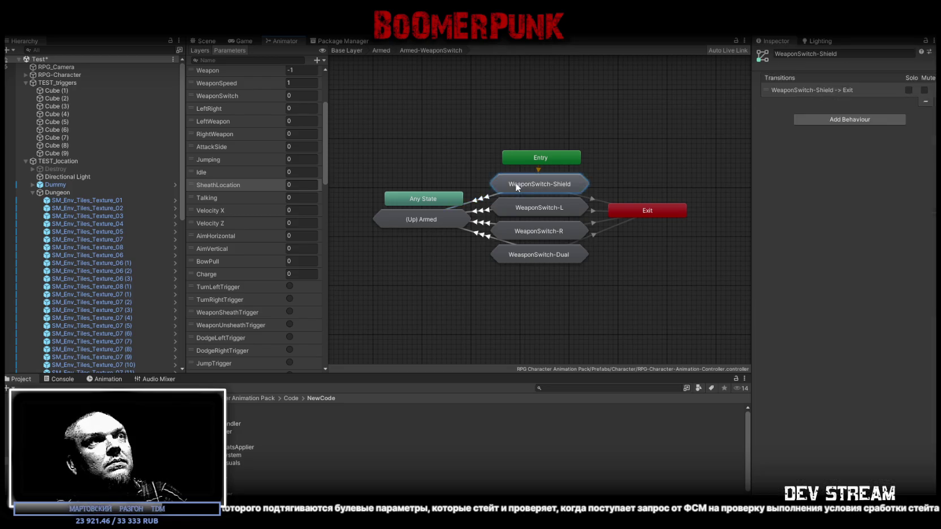
click(475, 206)
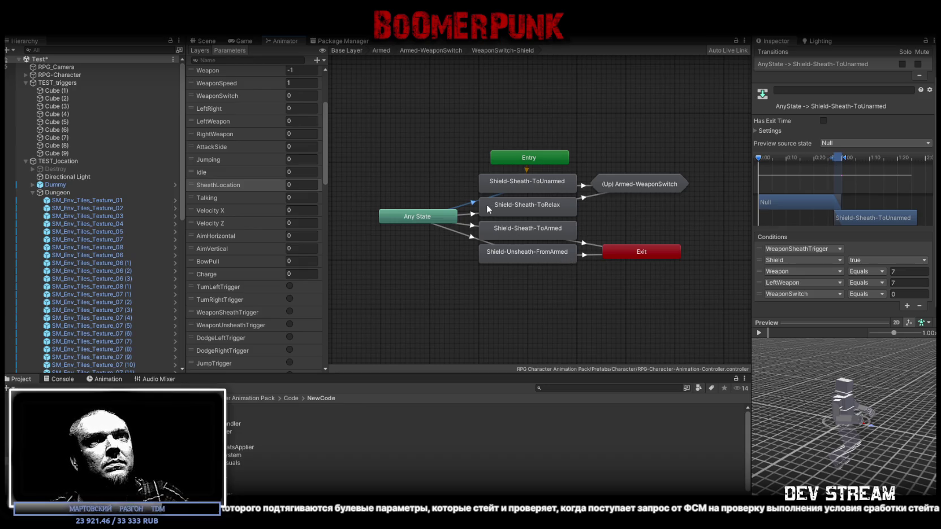
click(476, 218)
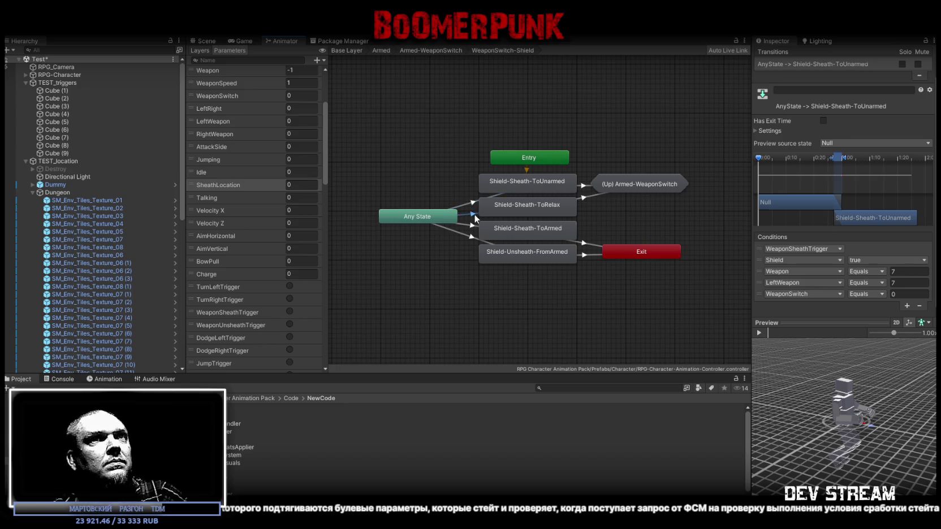
click(468, 234)
click(470, 214)
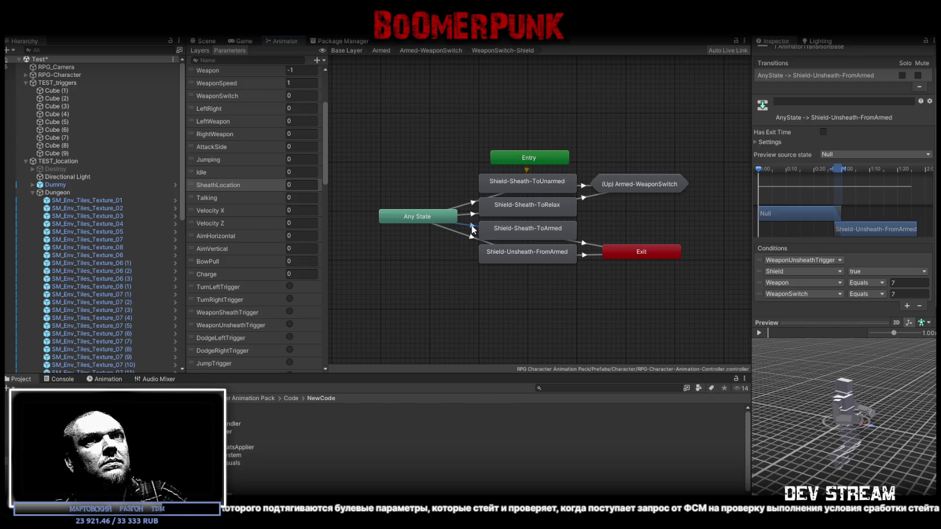
click(450, 49)
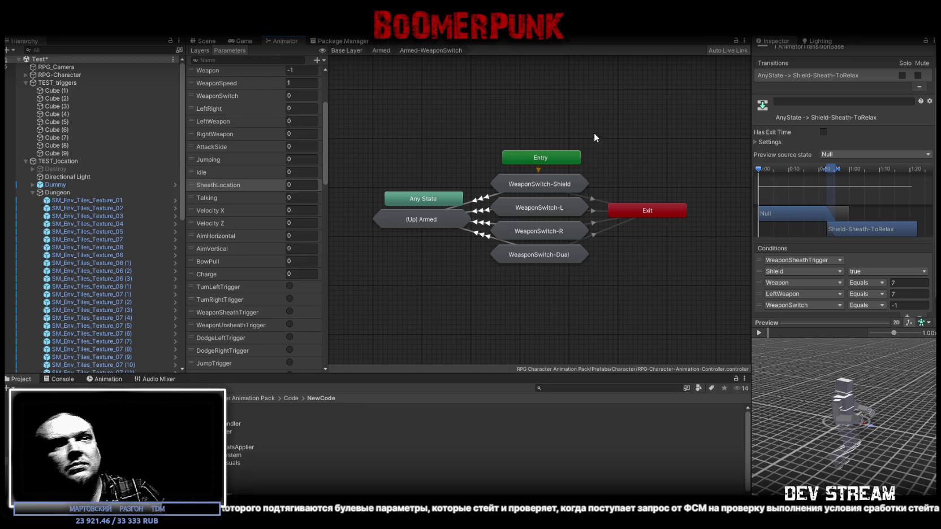
Step: Navigate from Armed into Armed-WeaponSwitch and open WeaponSwitch-L
click(486, 199)
click(385, 50)
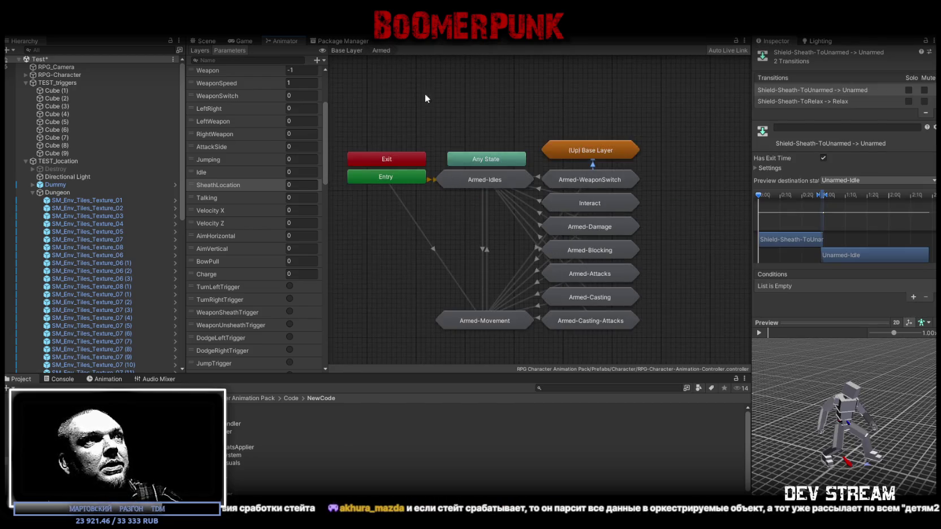
double_click(561, 184)
double_click(544, 209)
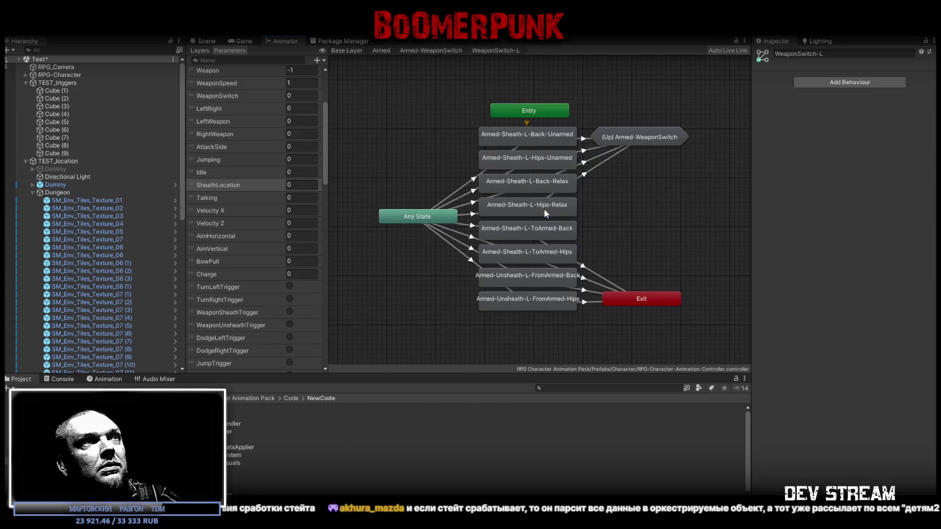
Step: Check the left-hand sheath transitions, including L-Back-Relax and L-Back-Unarmed, then climb back to Base Layer
click(473, 192)
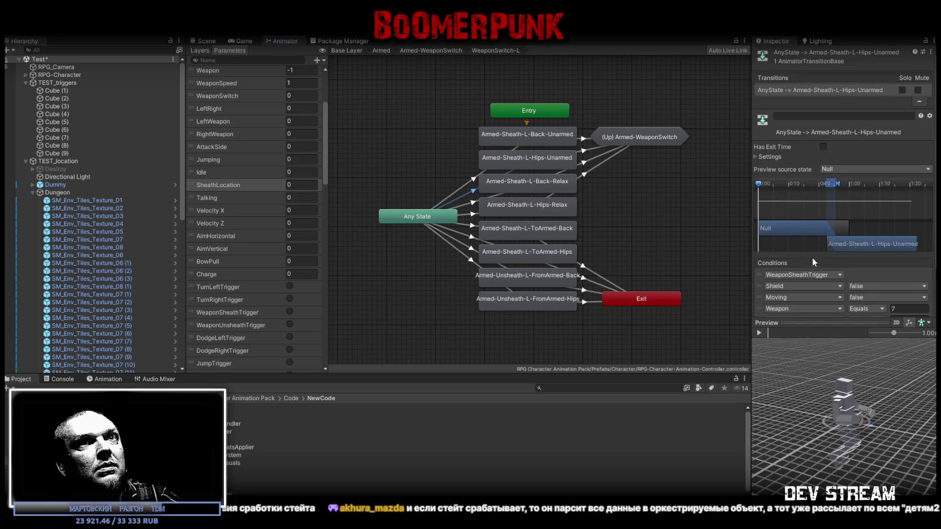
click(473, 232)
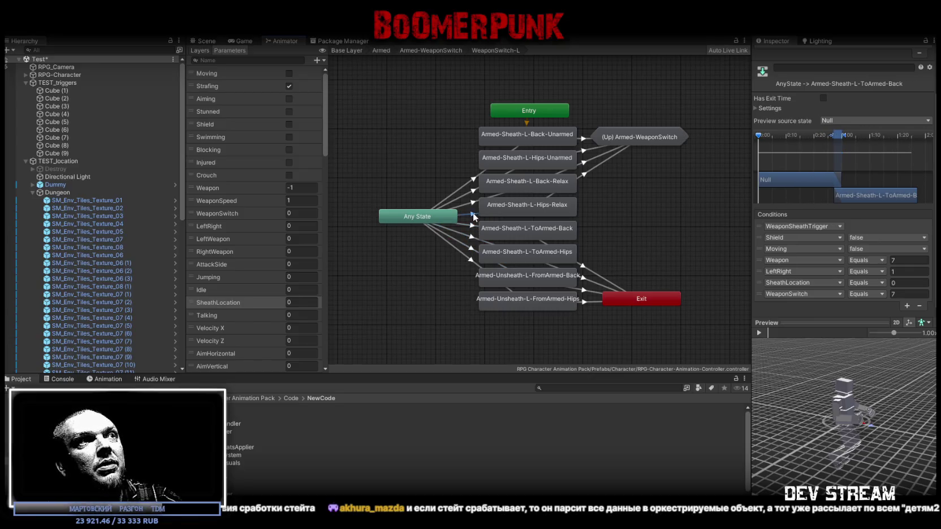
click(474, 193)
click(474, 181)
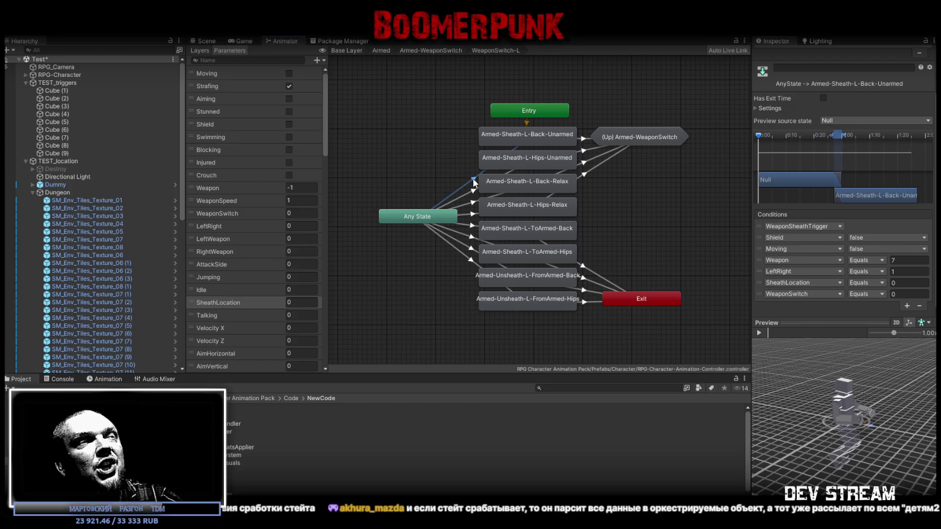
click(425, 51)
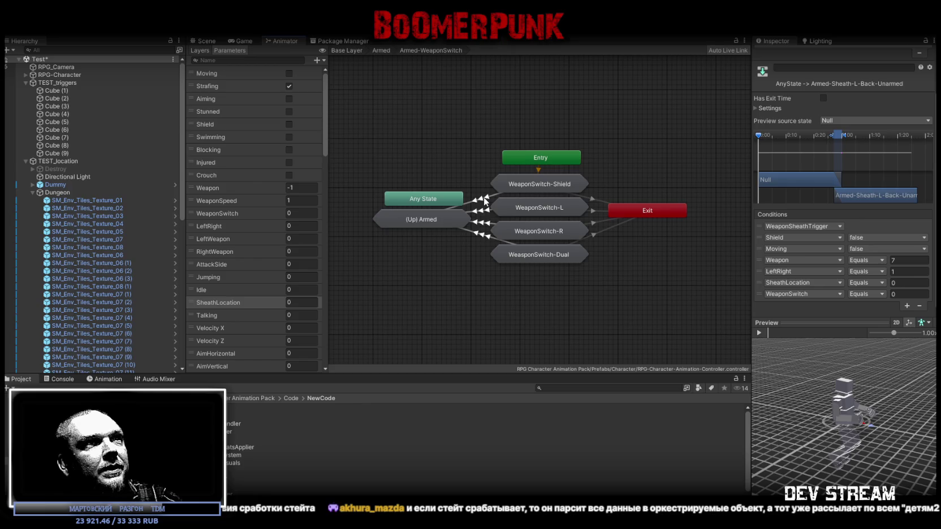
click(381, 51)
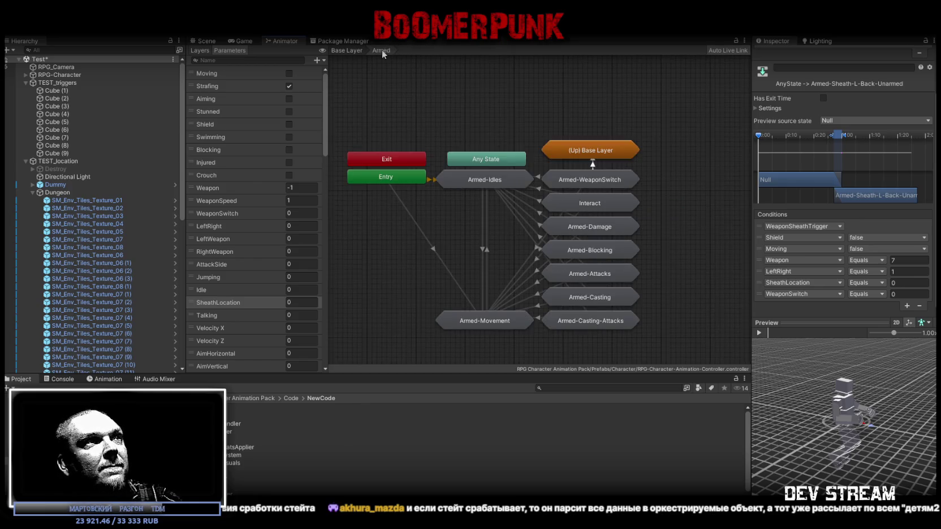
click(346, 51)
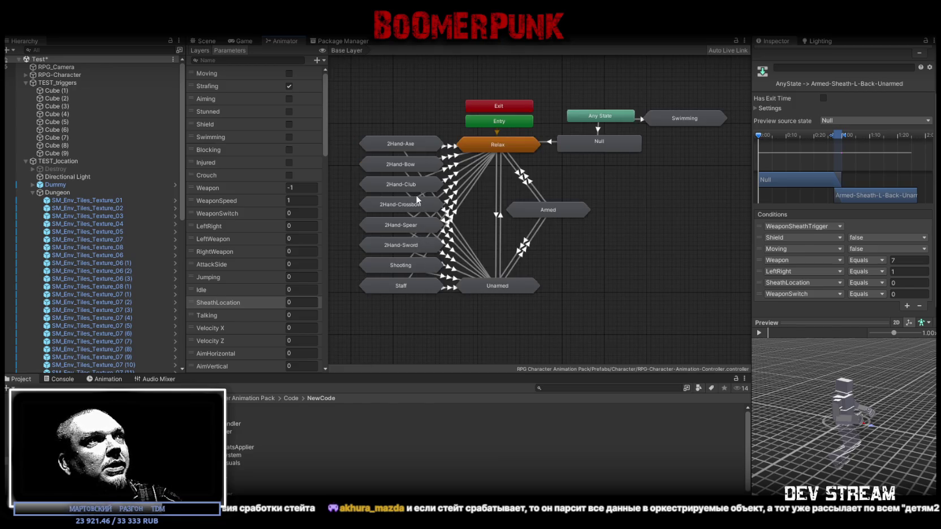
double_click(394, 244)
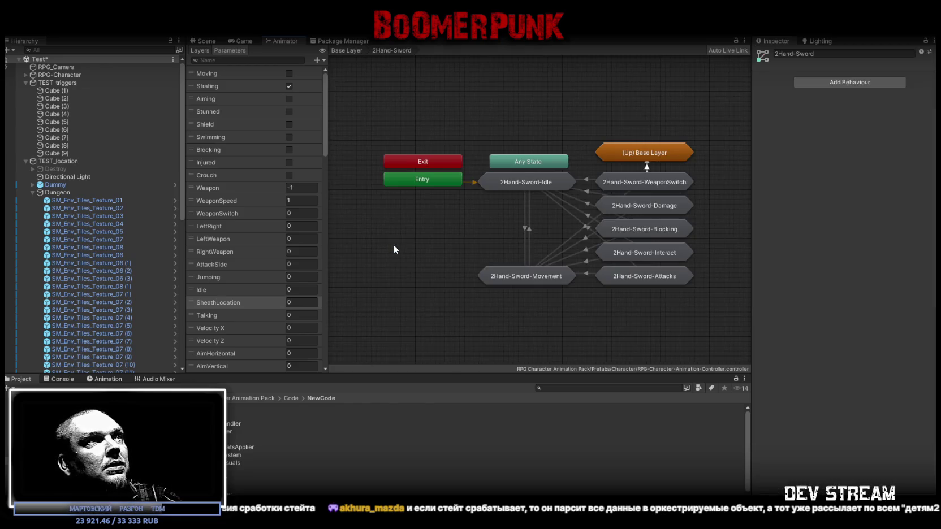
click(645, 181)
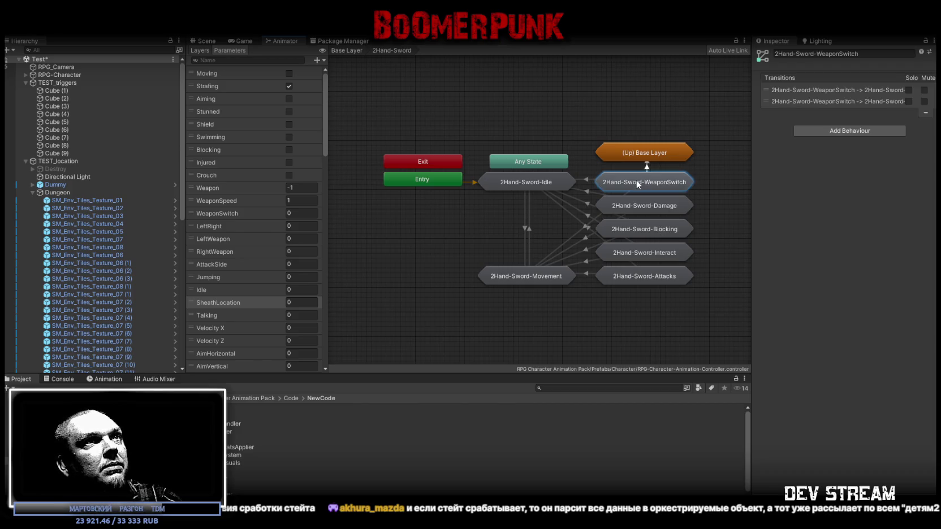
double_click(637, 182)
click(472, 231)
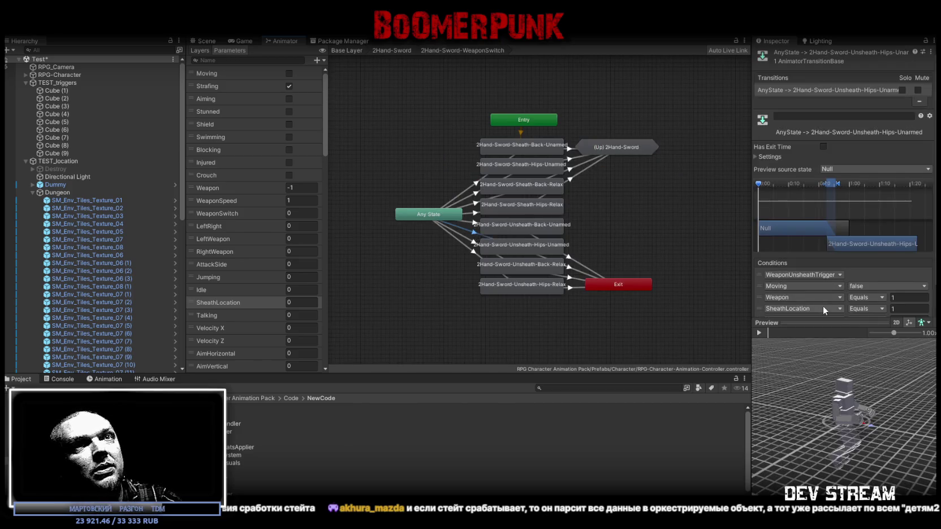
scroll(822, 306, down, 2)
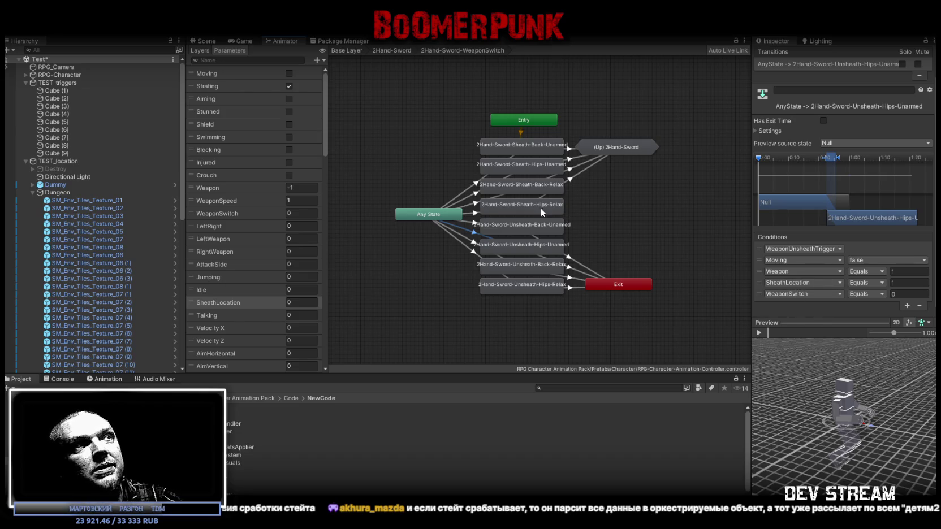
click(475, 195)
click(476, 213)
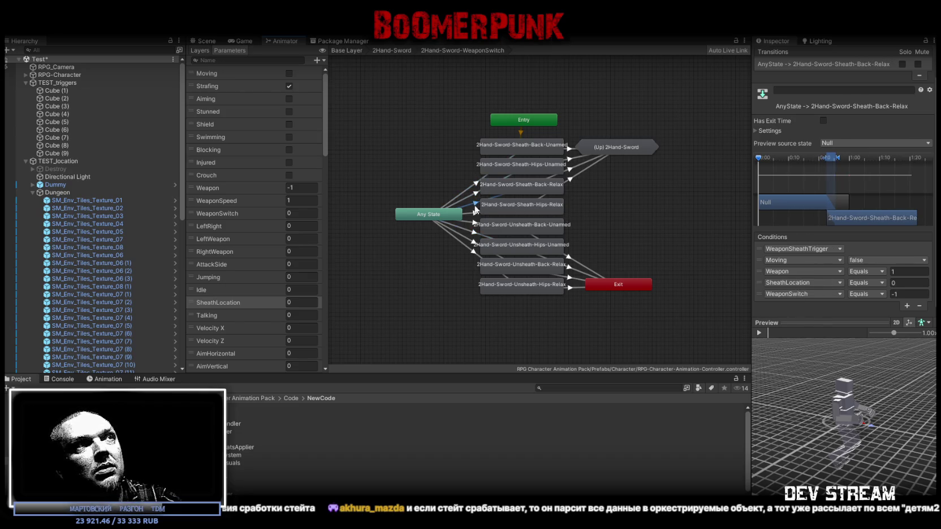
click(469, 240)
click(472, 252)
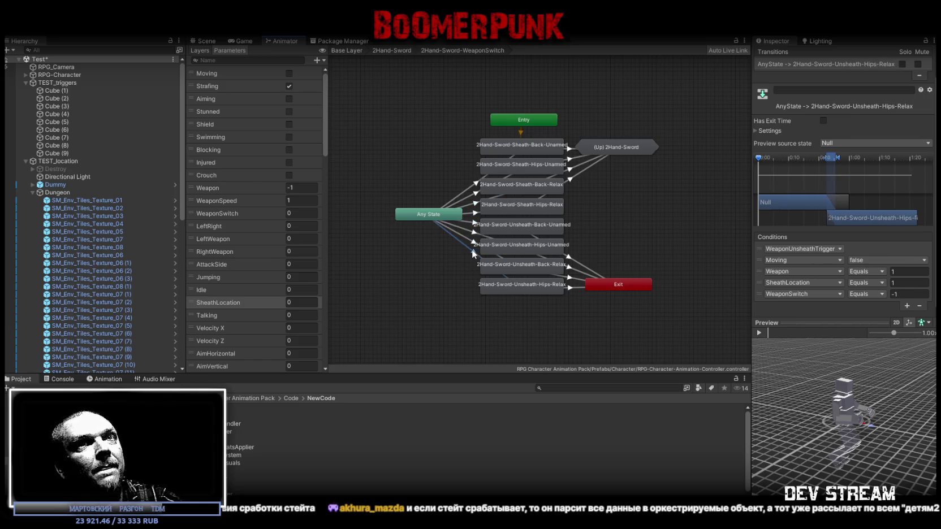
click(392, 49)
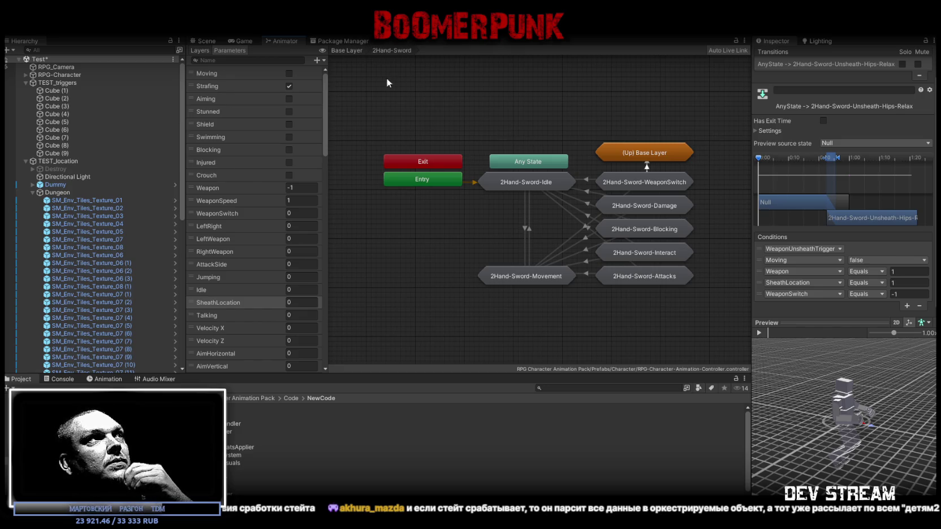
click(351, 50)
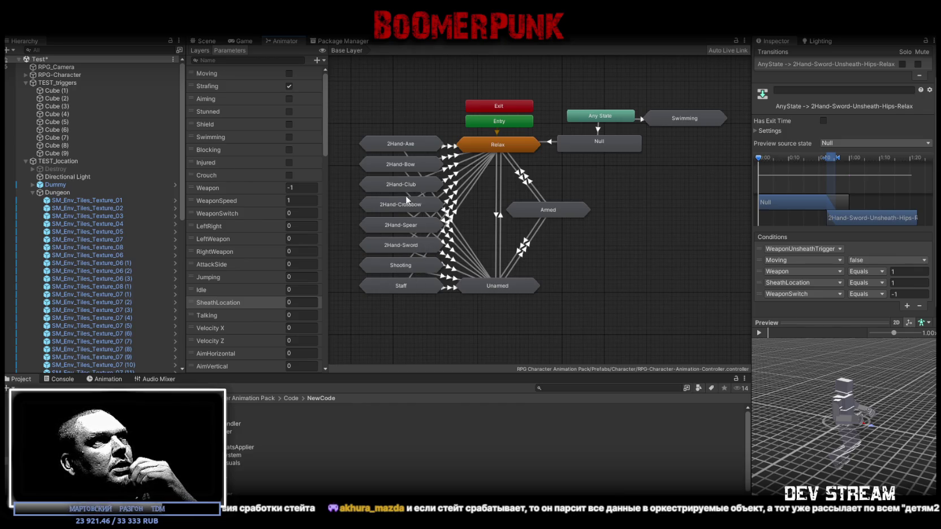
Step: Open 2Hand-Bow > 2Hand-Bow-WeaponSwitch and inspect its Sheath-Back-Relax and Unsheath transitions
double_click(399, 164)
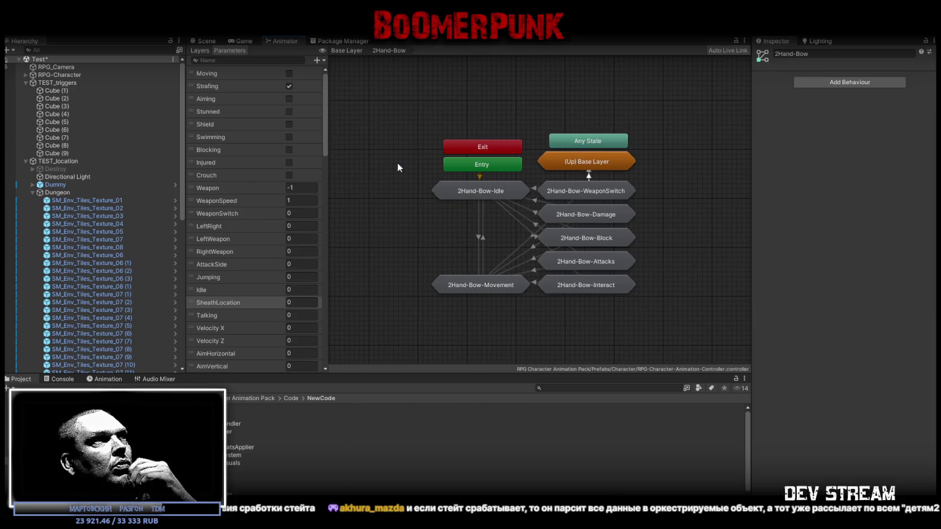
double_click(599, 191)
scroll(830, 270, down, 2)
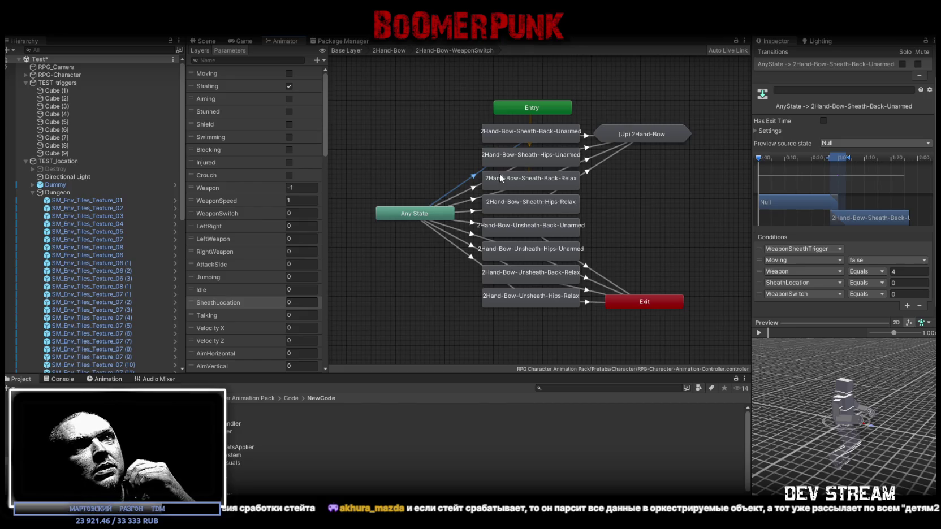
click(473, 199)
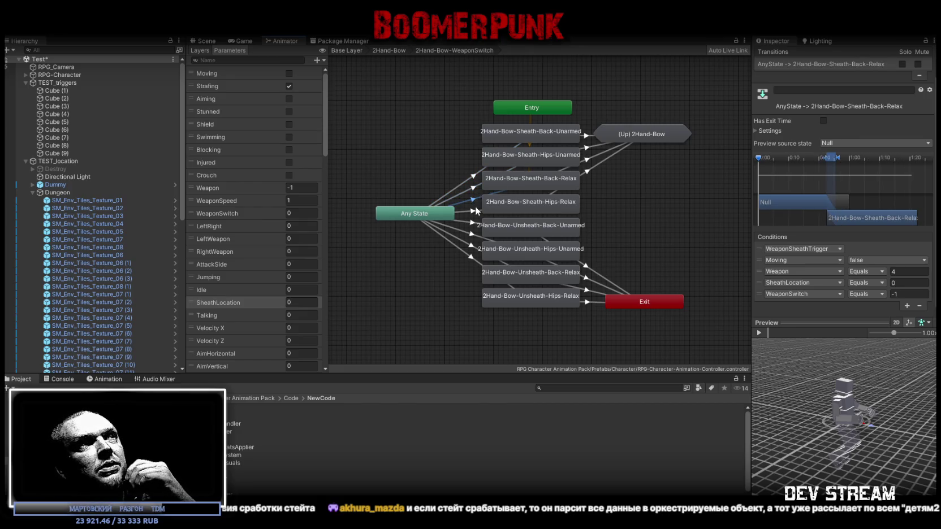
click(472, 234)
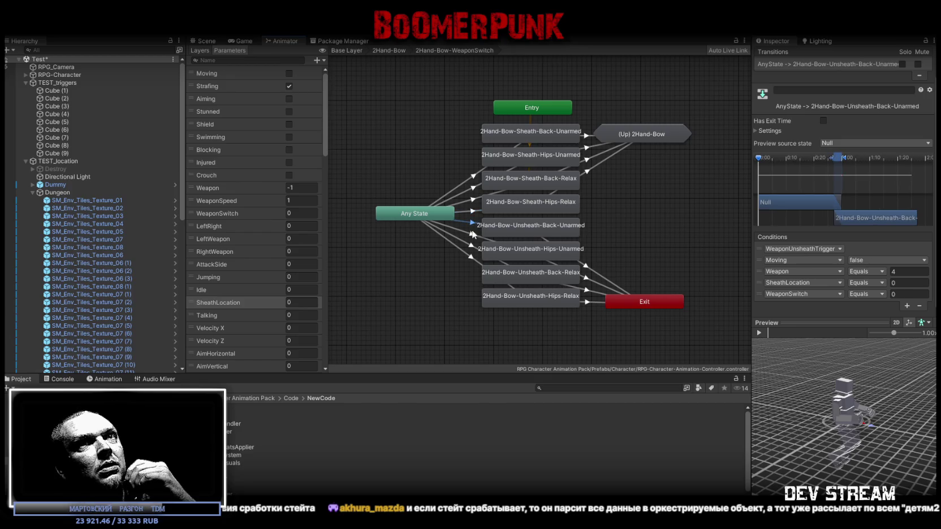
click(471, 256)
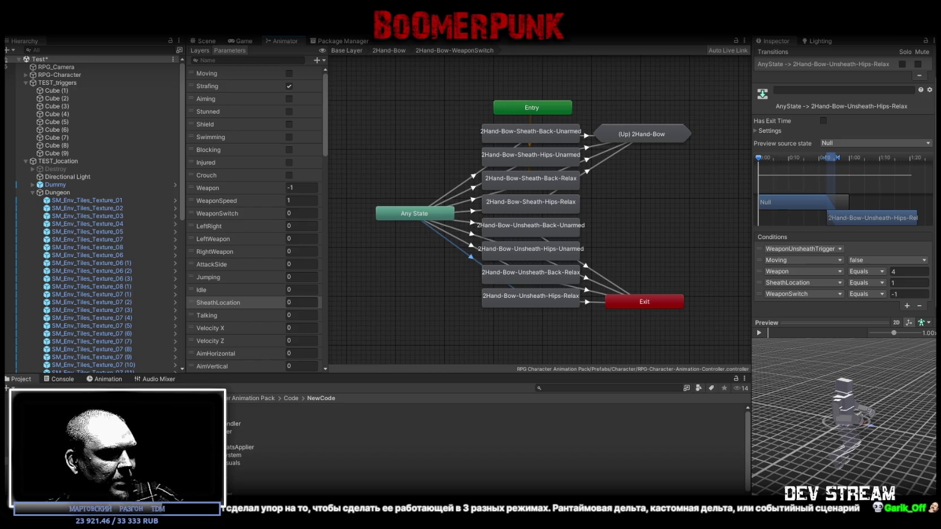
Step: Switch from Unity to Visual Studio showing RPG_EquipmentSystem.cs
key(alt+Tab)
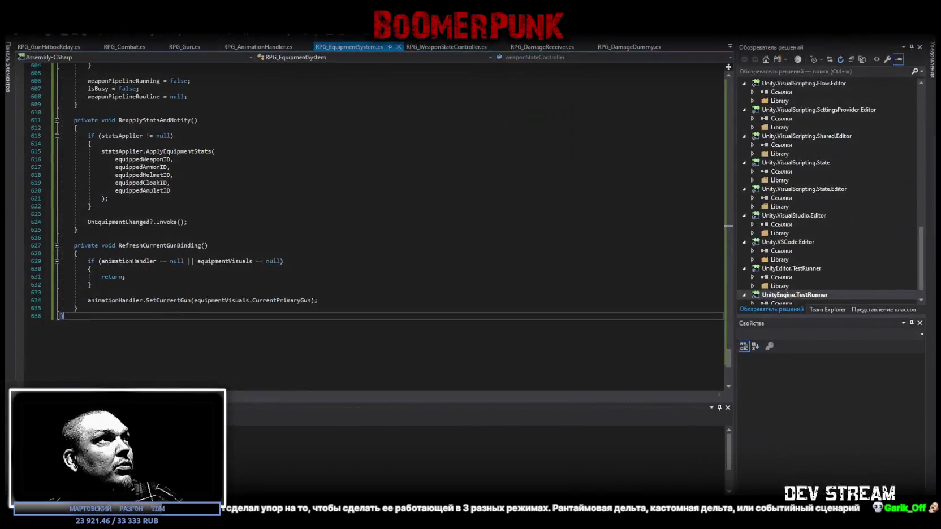
Step: Replace the entire contents of RPG_WeaponDatabase.cs with the pasted code and save it
click(728, 48)
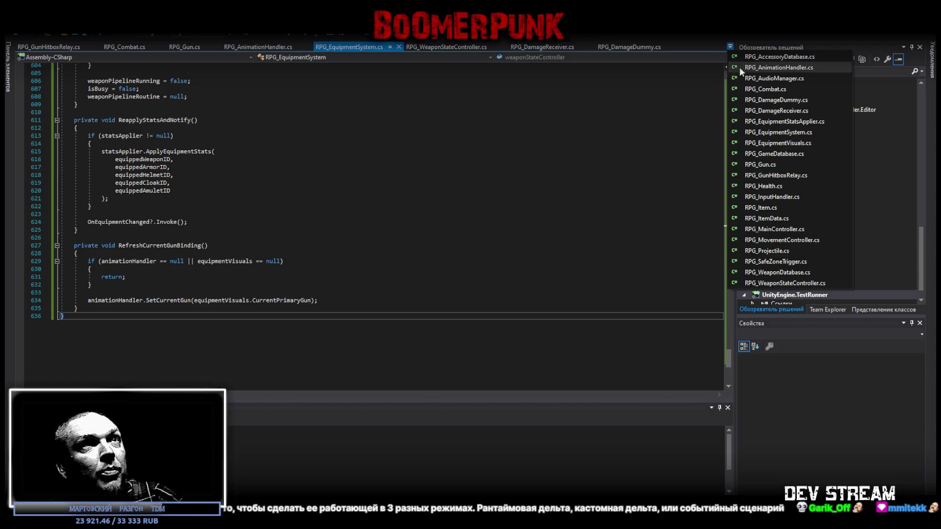
click(776, 272)
key(ctrl+a)
key(ctrl+v)
key(ctrl+s)
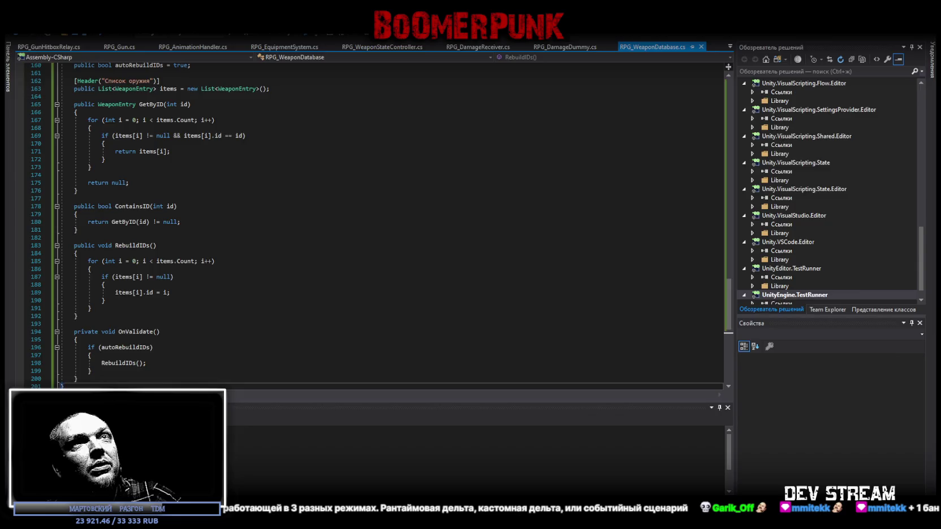
Step: Check Unity, then return to the script to review its end and the open-files list
key(alt+Tab)
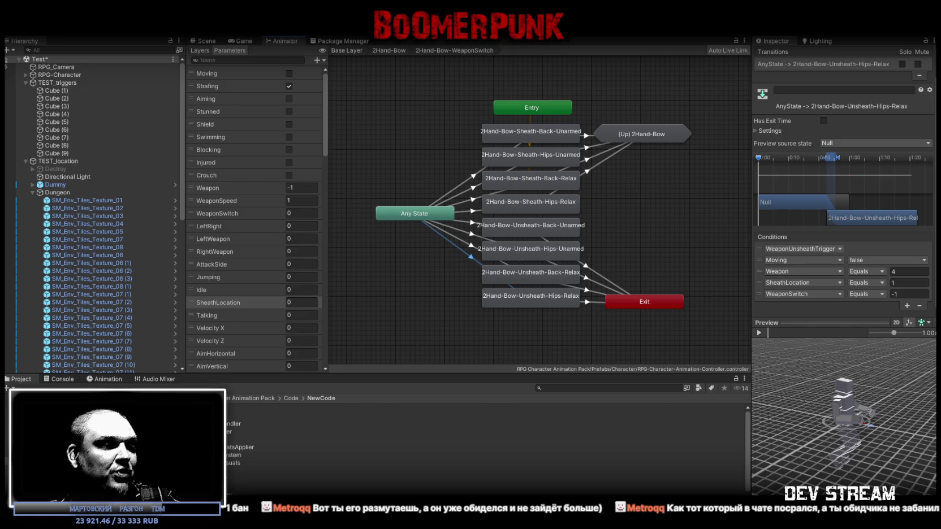
key(alt+Tab)
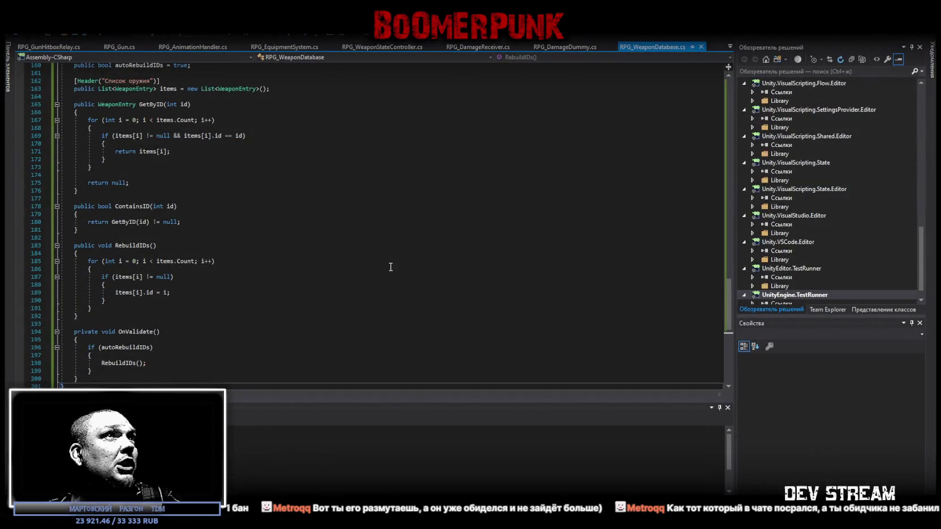
key(ctrl+z)
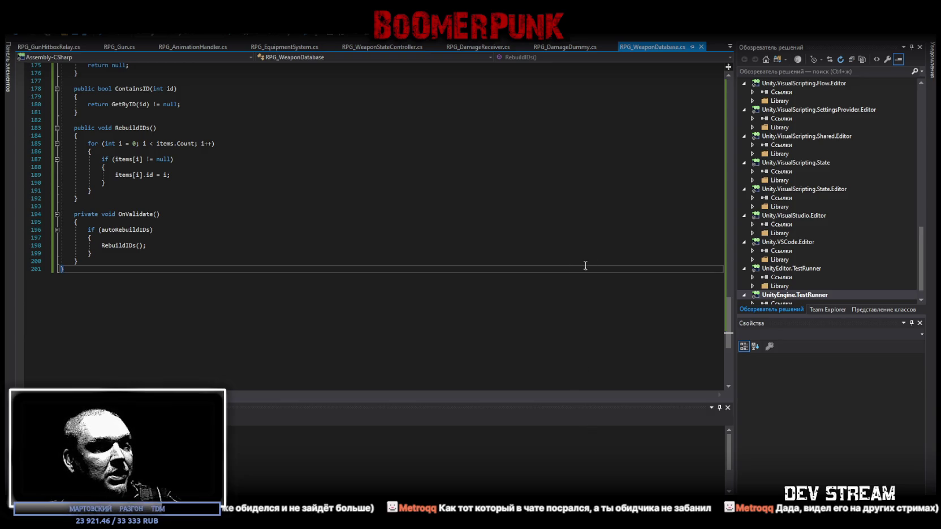
click(730, 47)
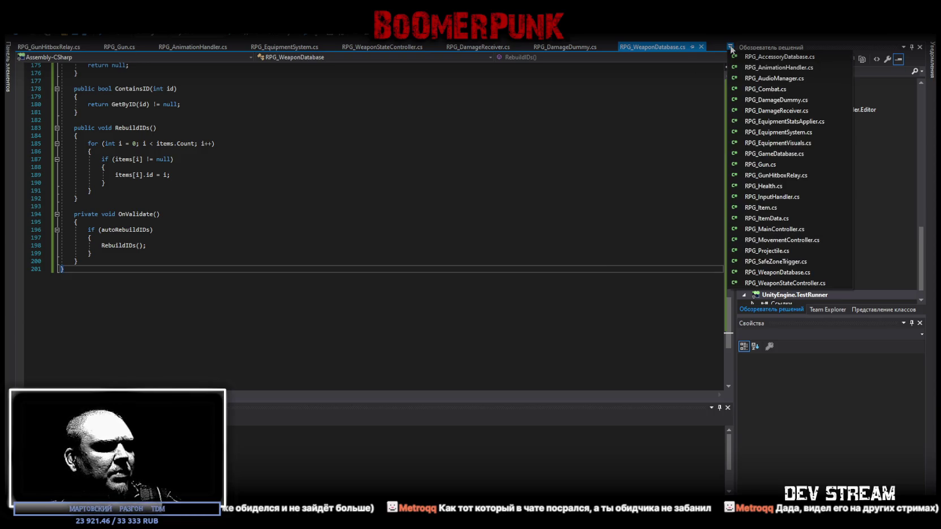
click(769, 284)
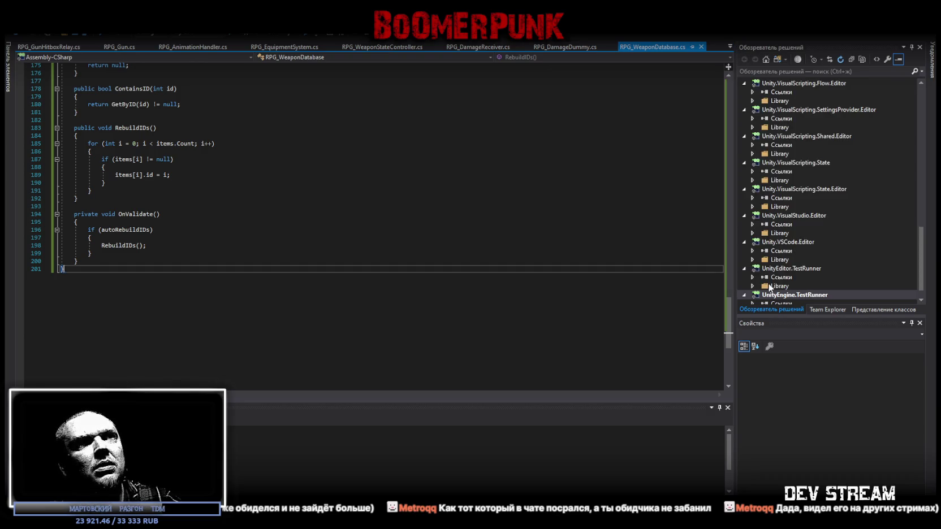
Step: Paste the updated code over all of RPG_WeaponStateController.cs, save, and go back to Unity
key(ctrl+a)
key(ctrl+v)
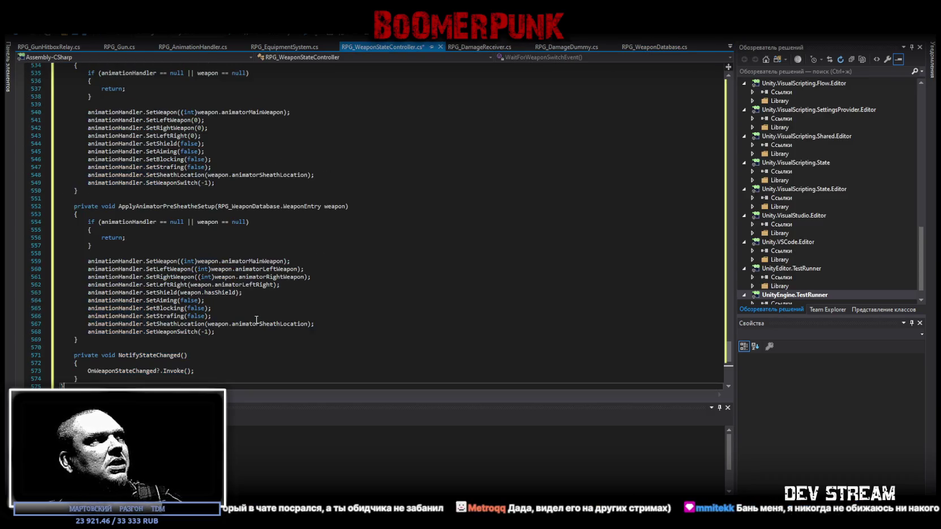
key(ctrl+s)
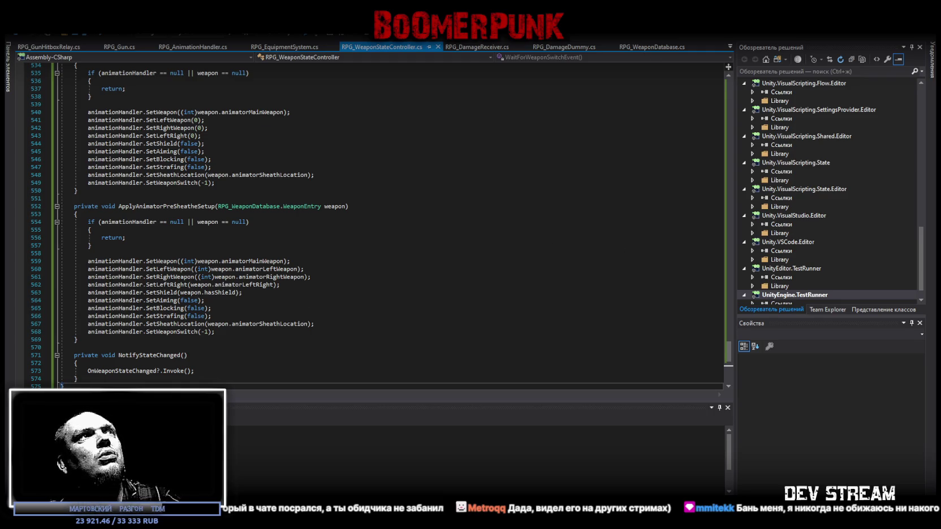
key(alt+Tab)
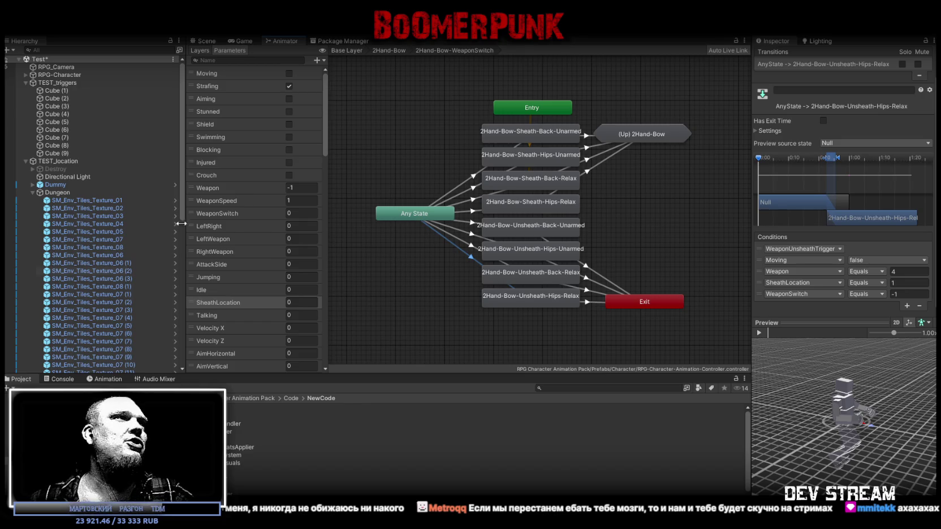
Step: Let Unity recompile, clear the Console warnings, and return to the Project and Scene views
click(22, 380)
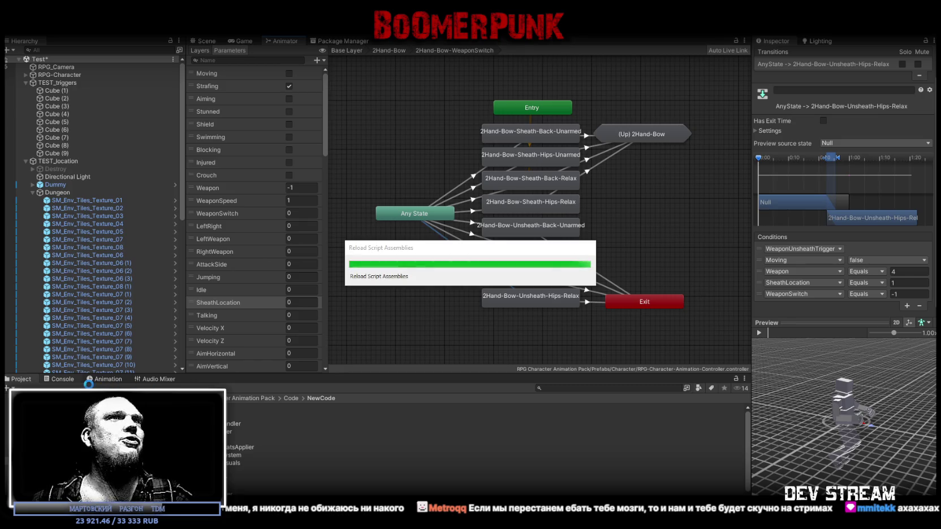
click(64, 382)
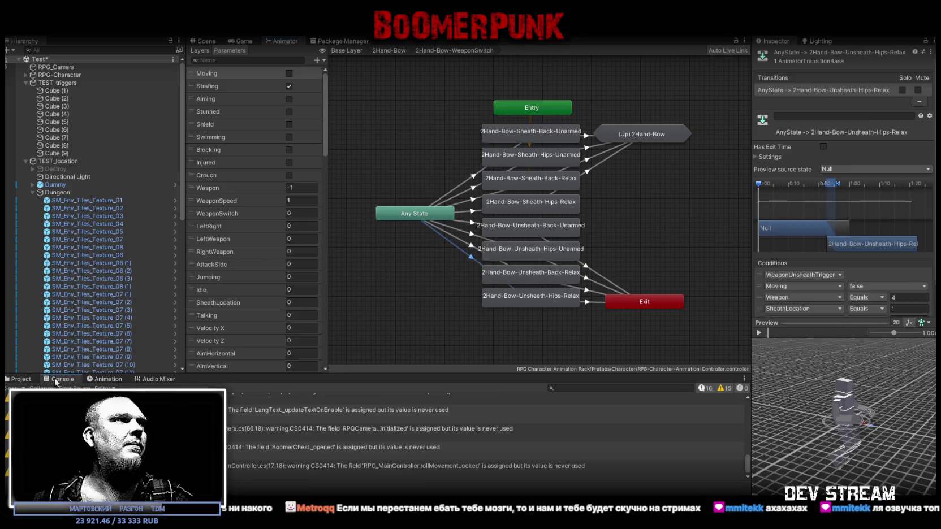
click(14, 388)
click(16, 381)
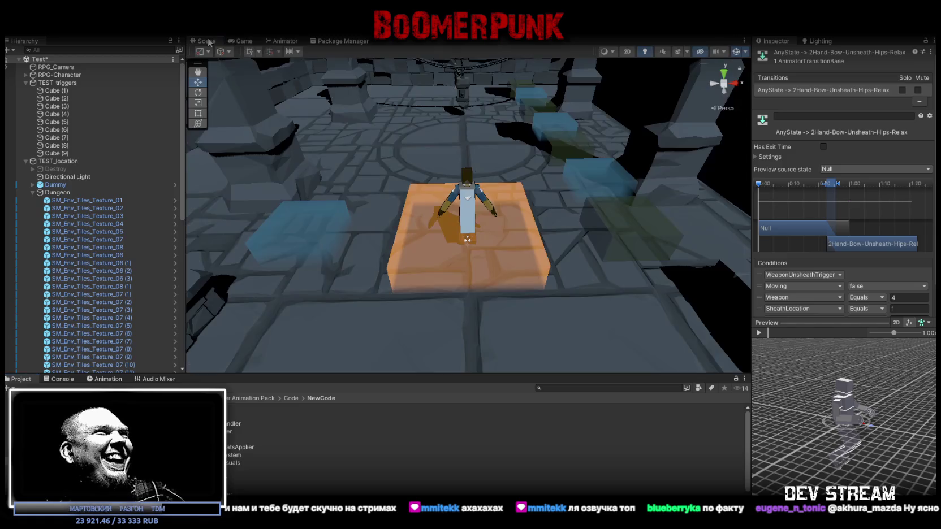
click(209, 41)
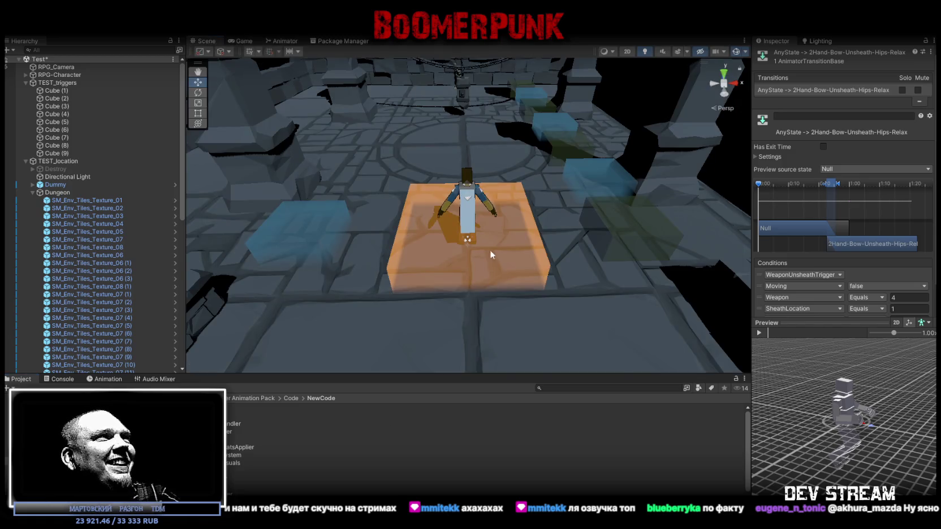
Step: Select Cube (1) in the scene, then open the SGO folder's RPG_WeaponDatabase asset
click(314, 224)
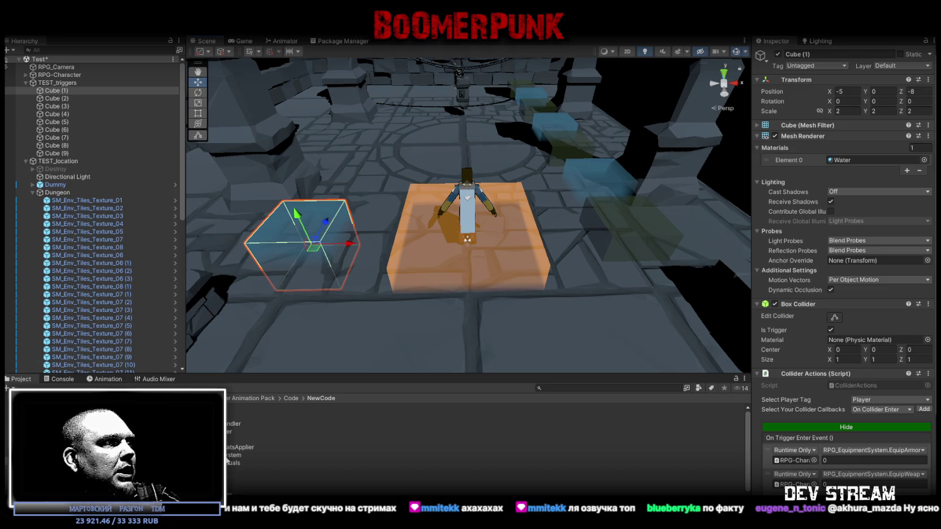
double_click(237, 439)
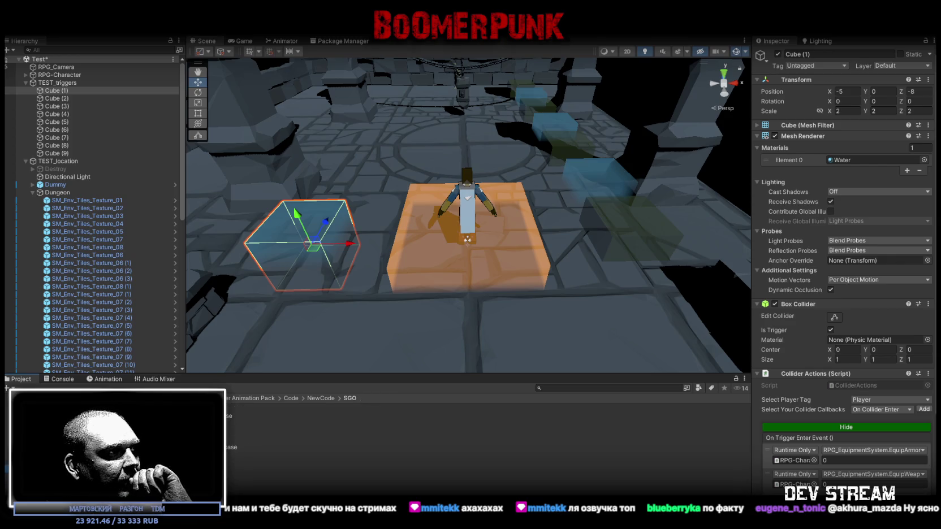
click(236, 463)
scroll(857, 226, down, 2)
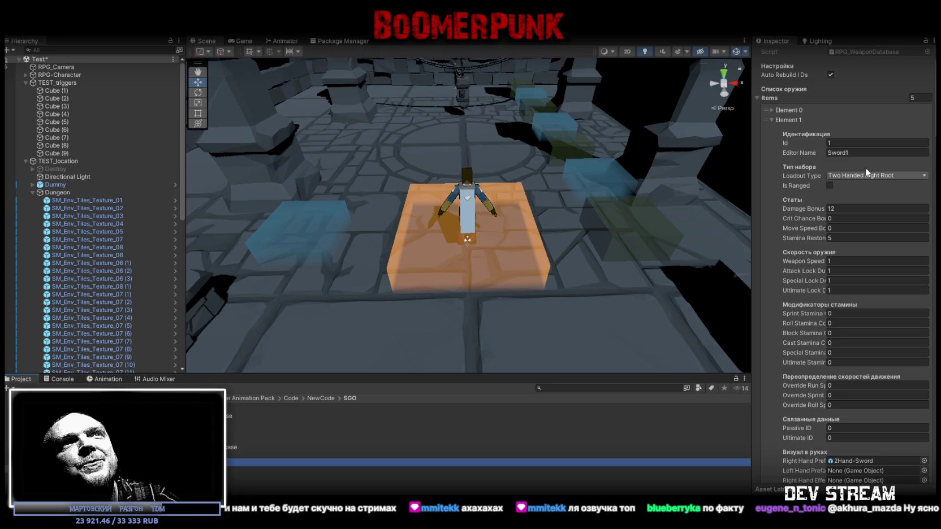
Step: Scroll the database Inspector through Sword1 and Sword2, checking Sword1's Animator Sheath value
scroll(857, 138, up, 2)
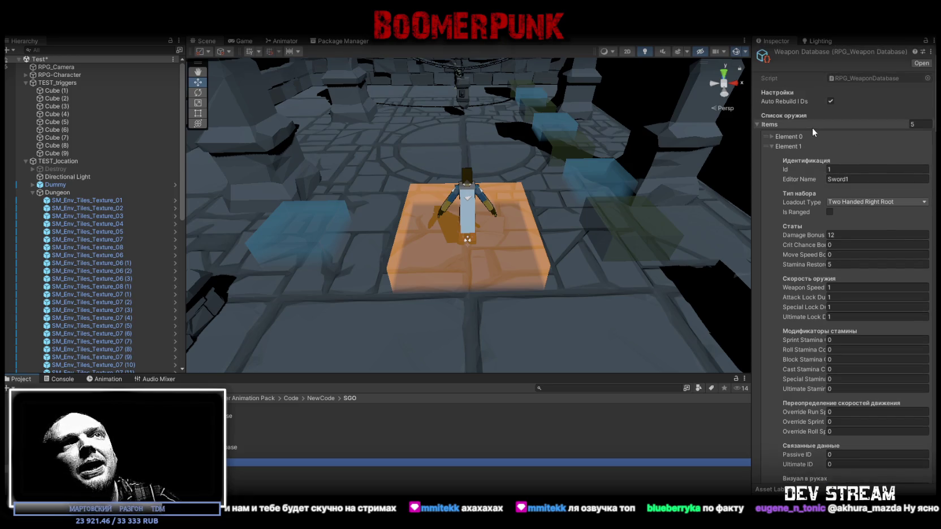
scroll(836, 178, down, 3)
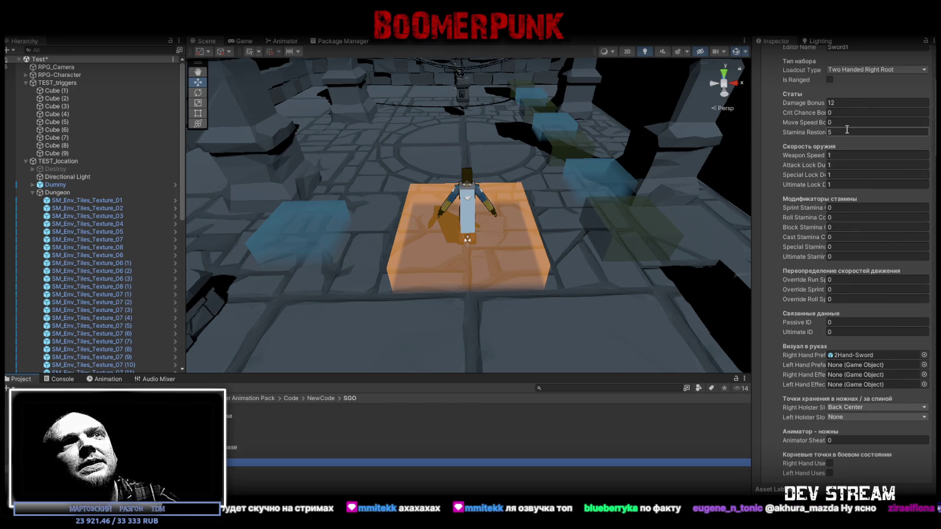
scroll(854, 244, down, 1)
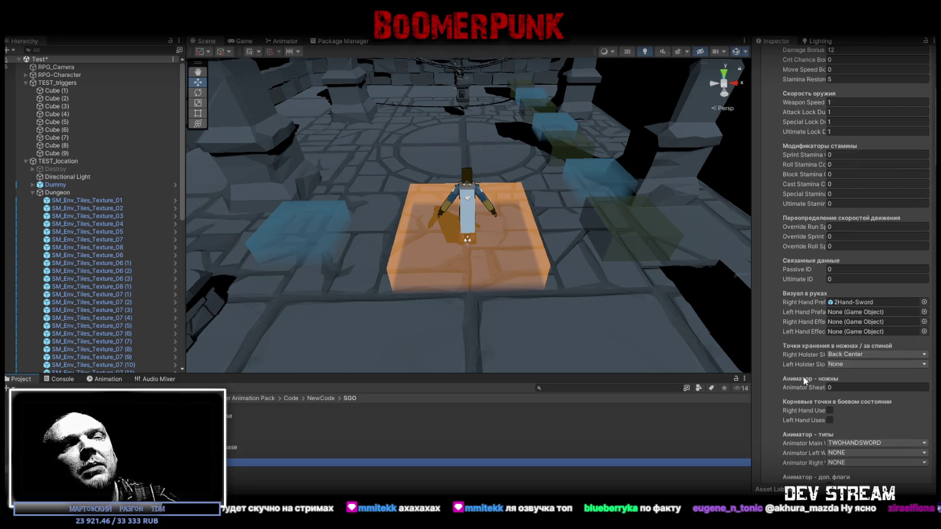
click(839, 388)
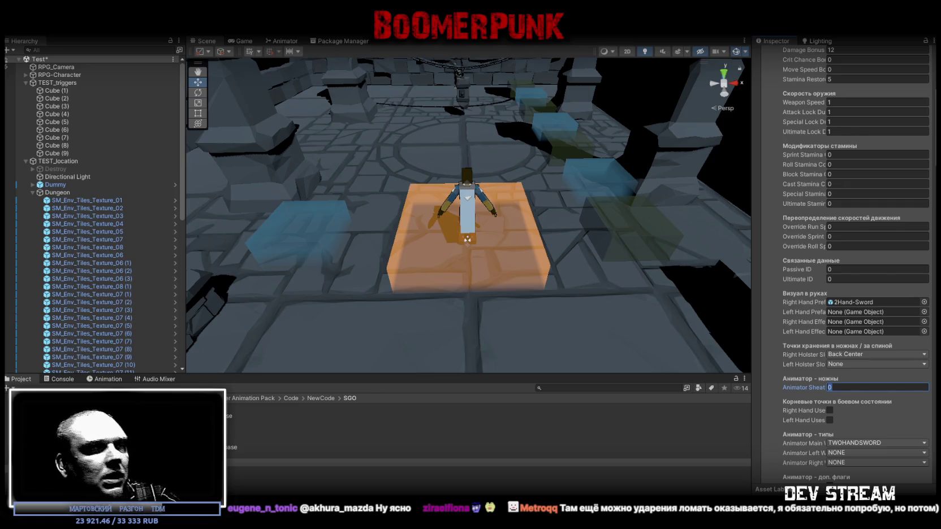
scroll(844, 418, up, 3)
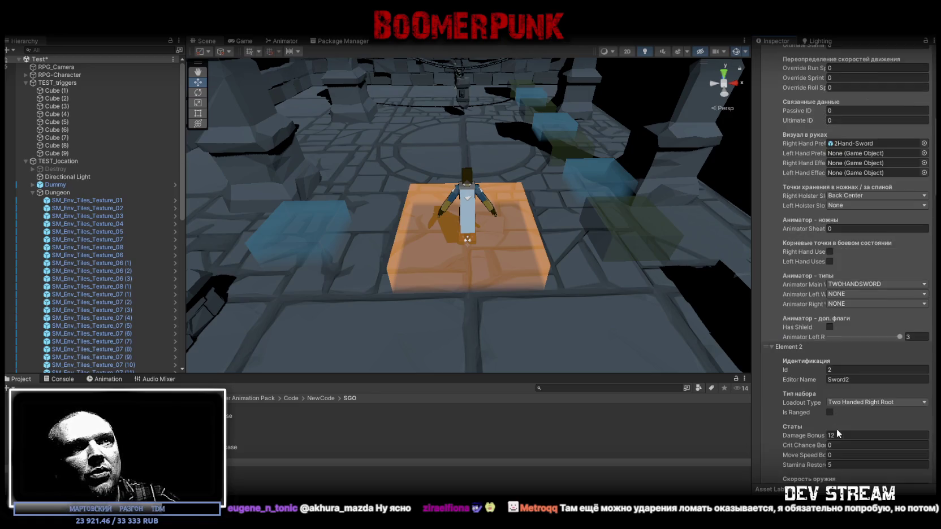
scroll(849, 417, up, 2)
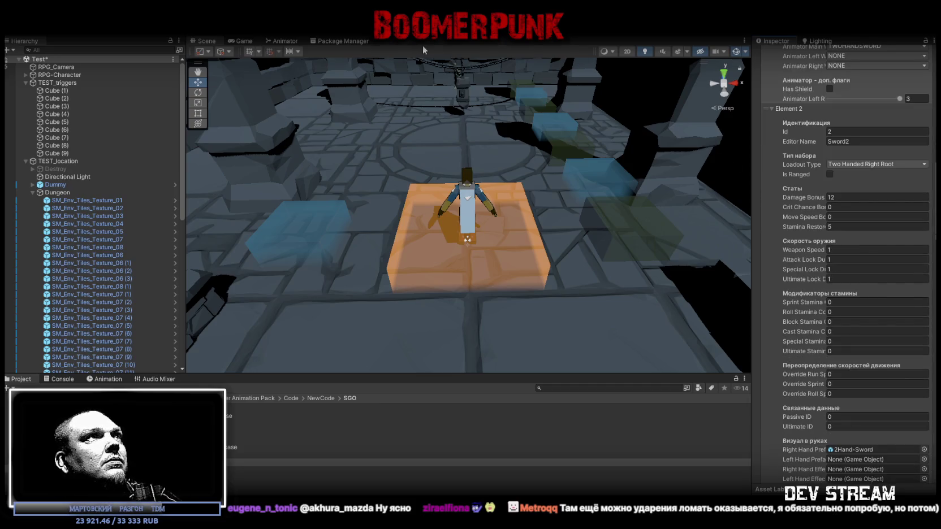
drag(425, 114, 451, 135)
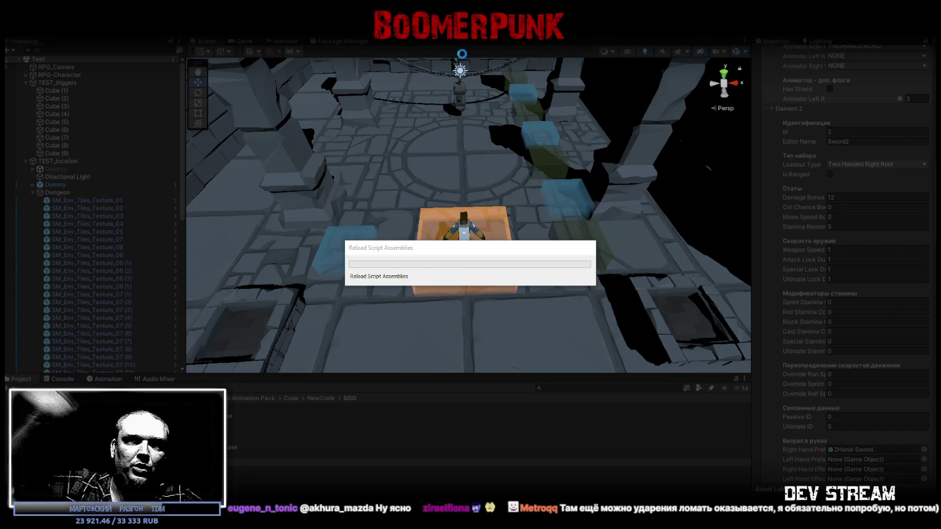
Step: Walk the character up the corridor and back, then off and onto the orange platform
key(w)
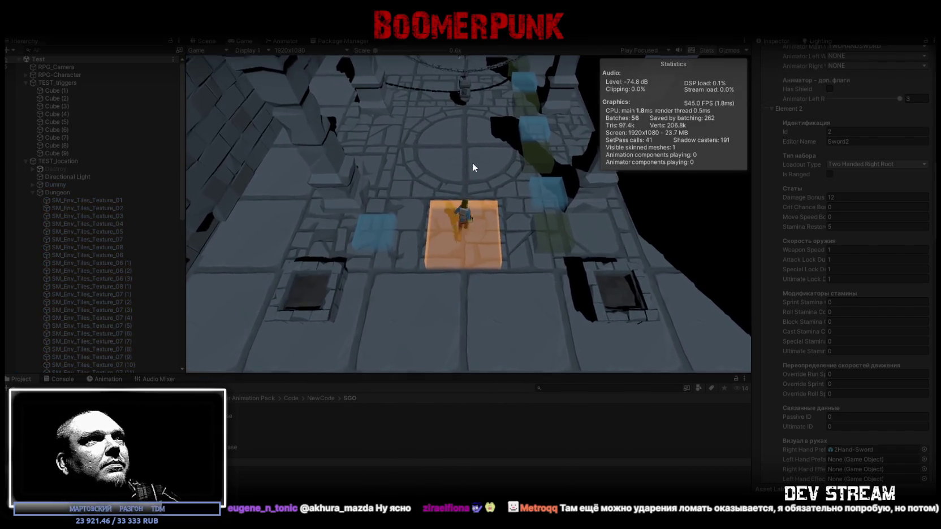
key(s)
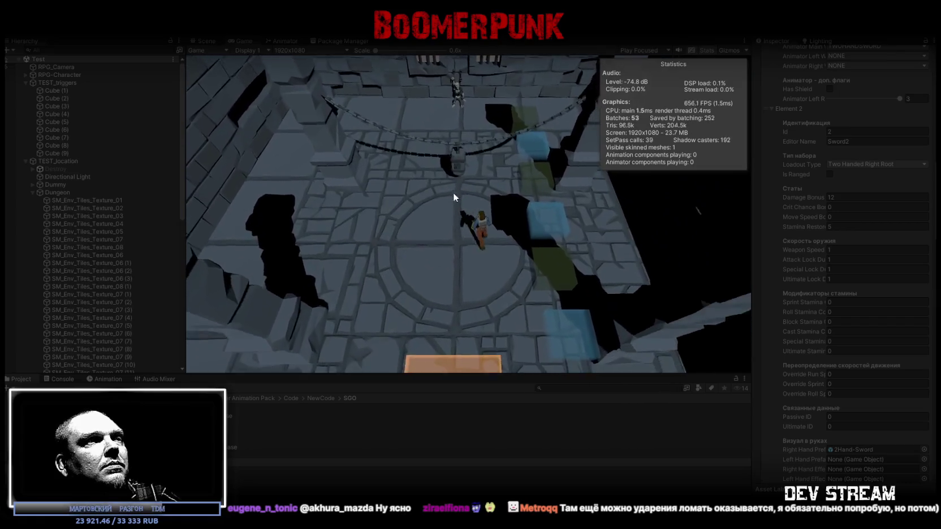
key(d)
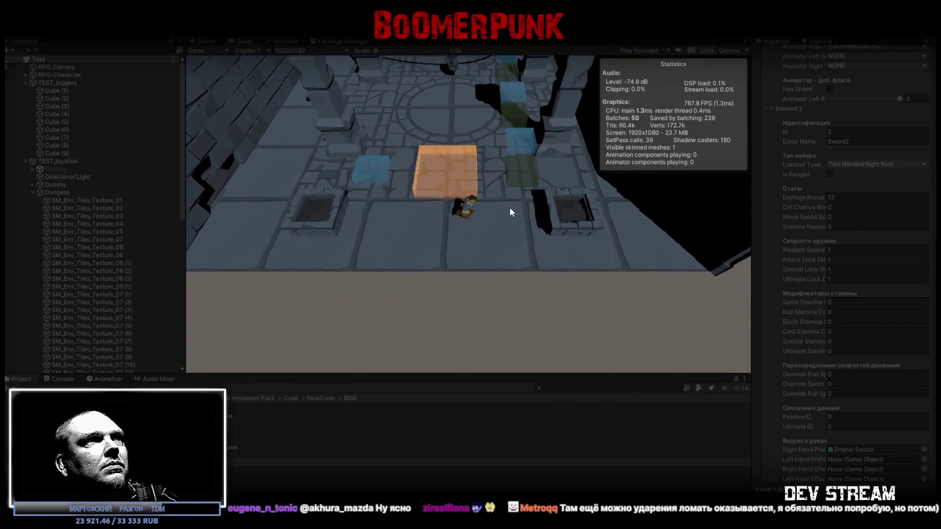
key(a)
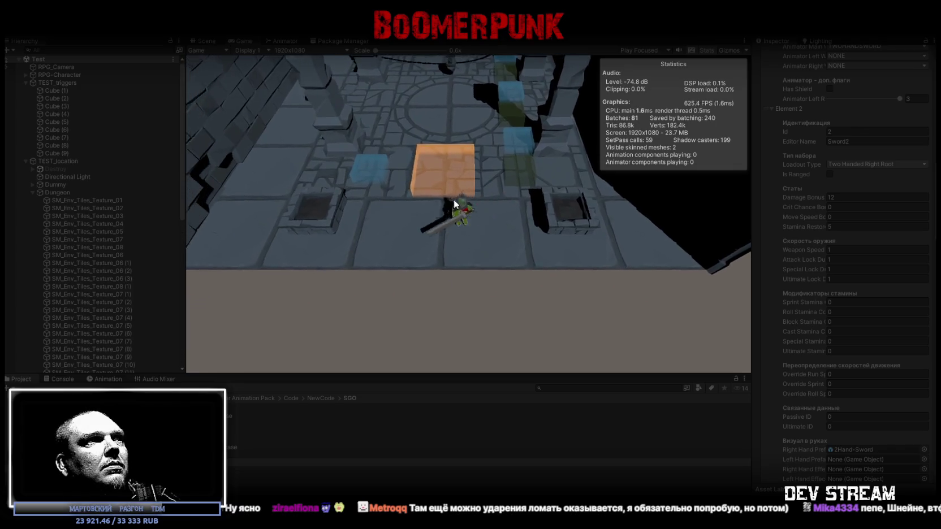
Step: Swing the two-handed sword five times, including a turning lunge and a right swing
click(482, 202)
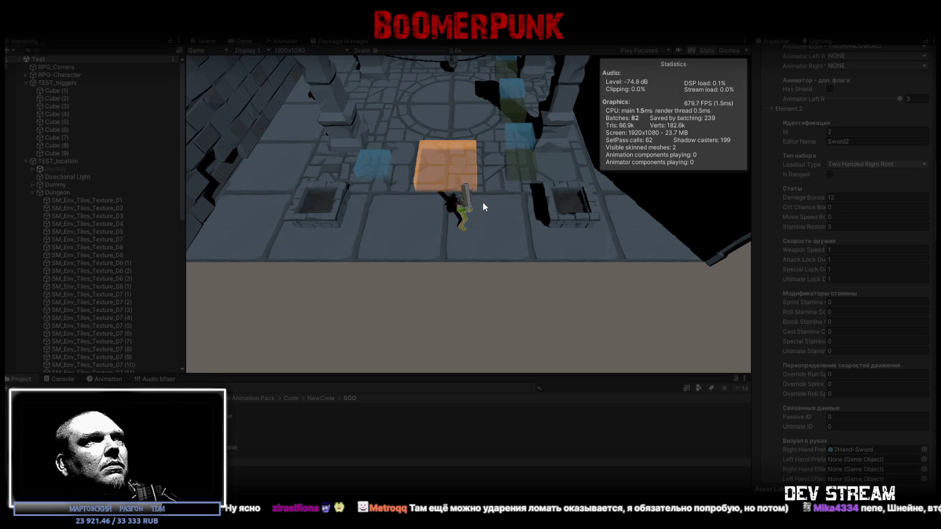
click(495, 215)
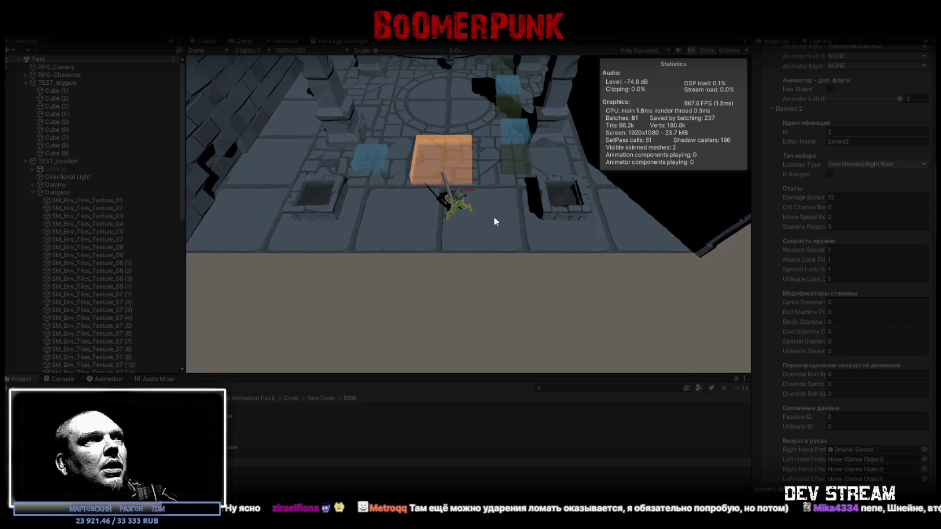
click(485, 204)
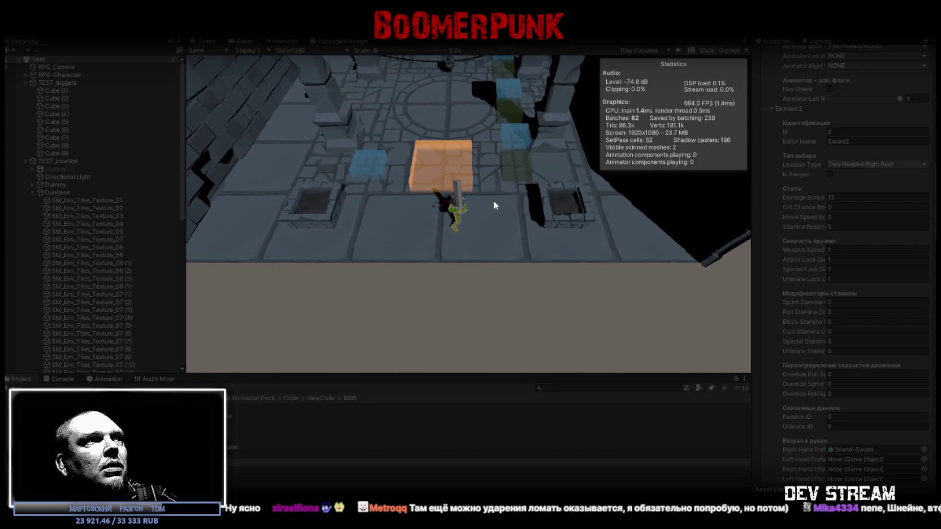
click(471, 202)
click(458, 201)
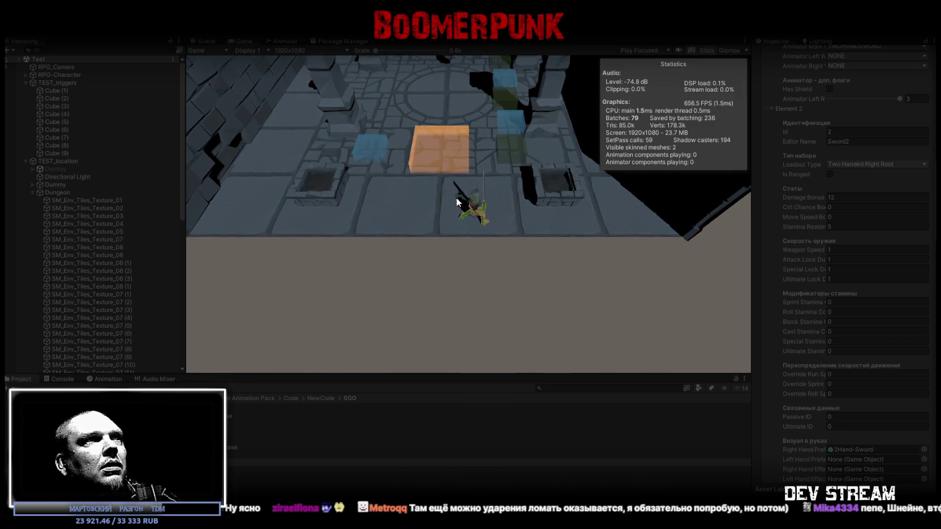
Step: Walk the character left onto the orange tile, into the circular room and back
key(a)
key(w)
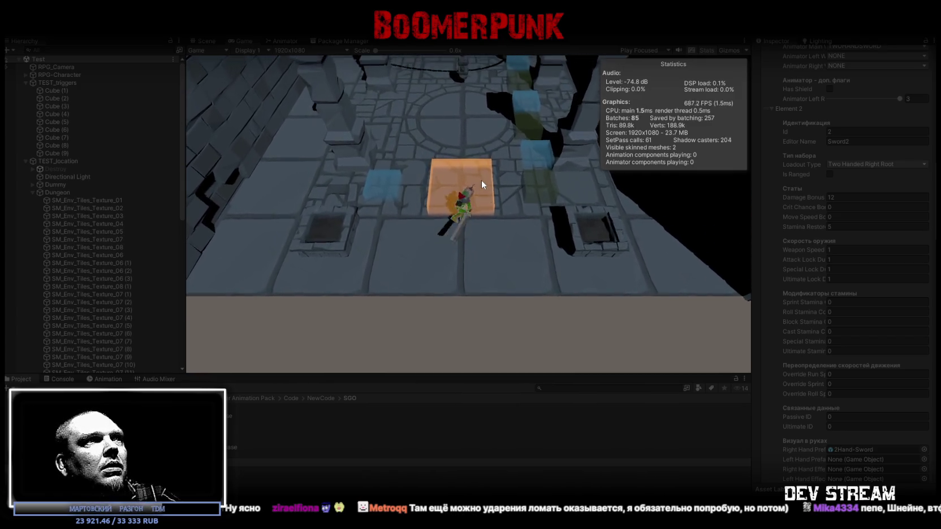
key(w)
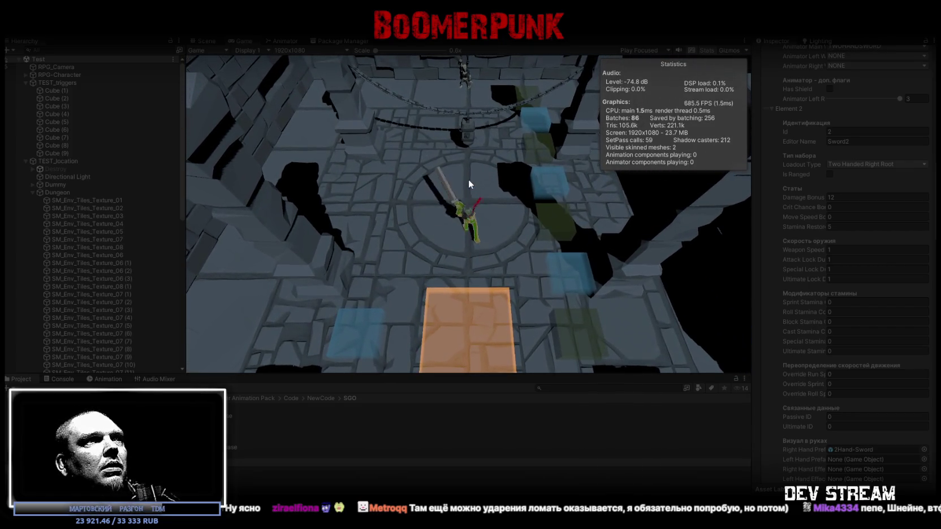
key(w)
key(s)
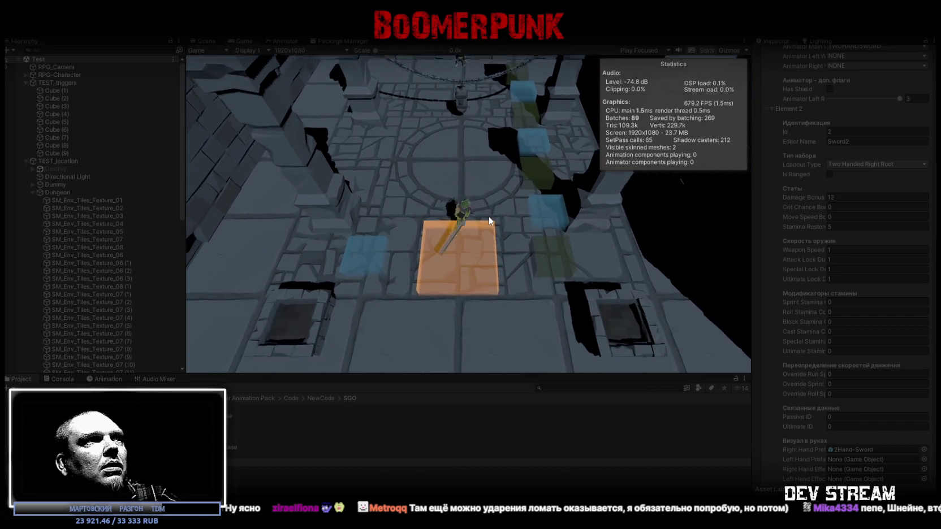
key(w)
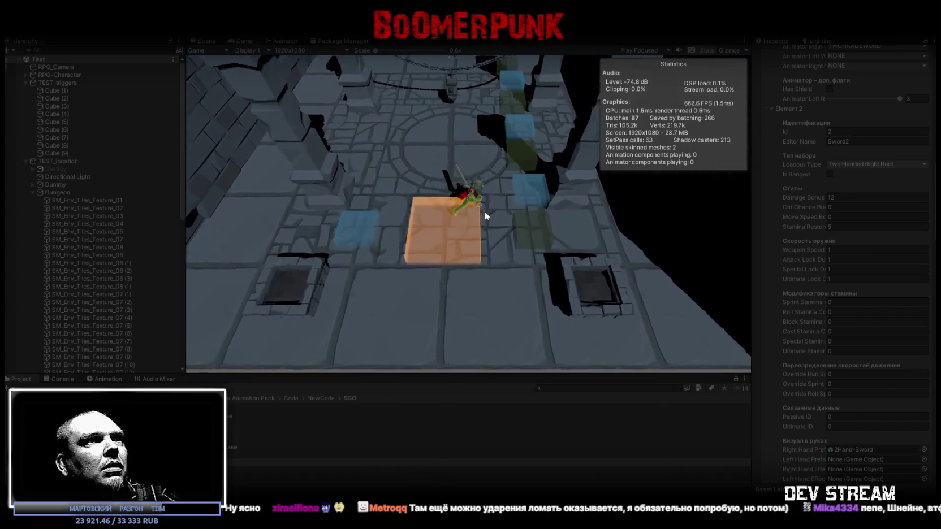
key(w)
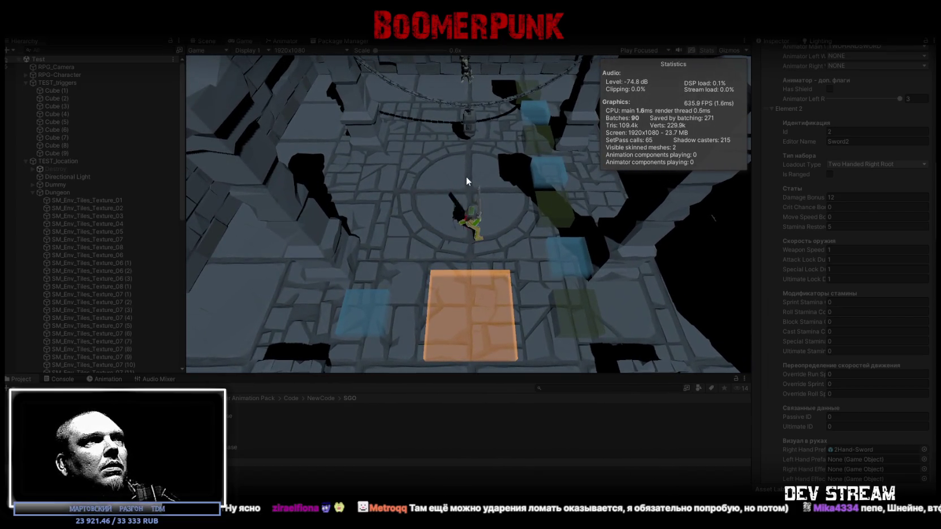
Step: Roll the character forward-right, then move it on and off the orange tile in several directions
key(w)
key(s)
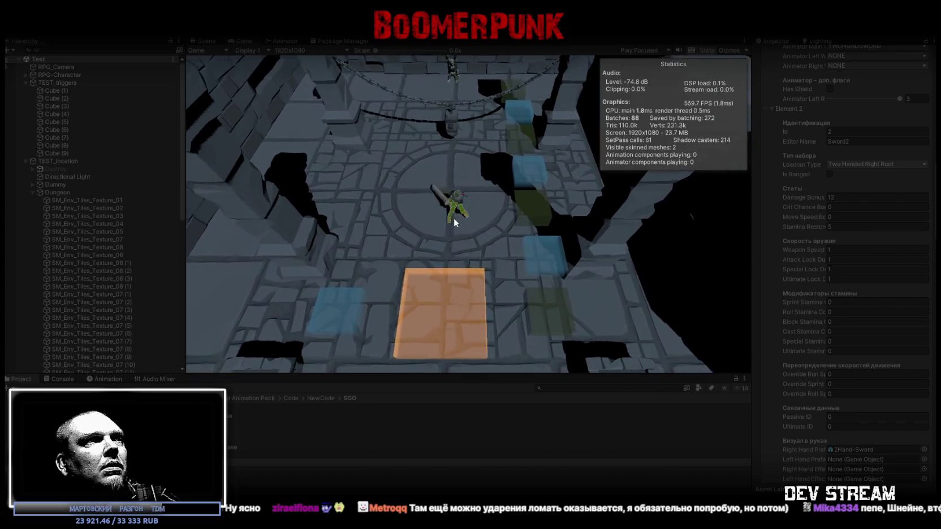
key(w)
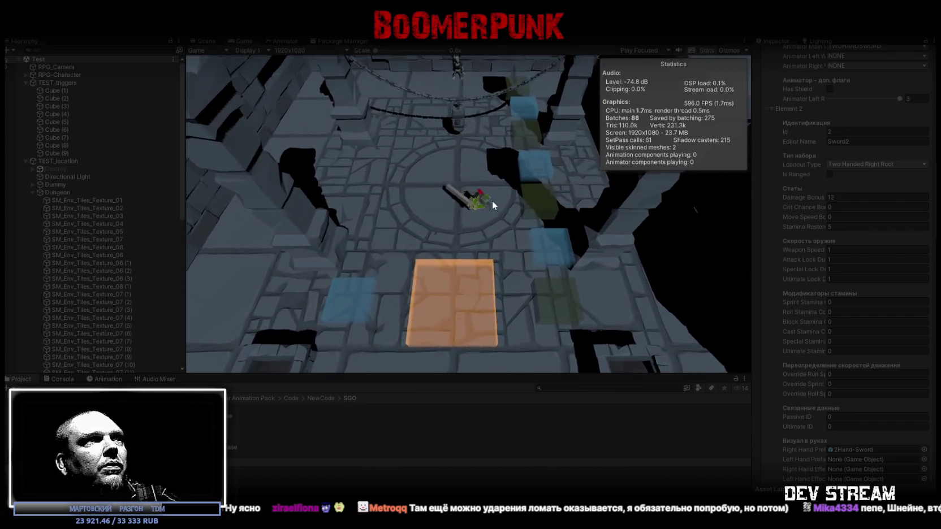
key(s)
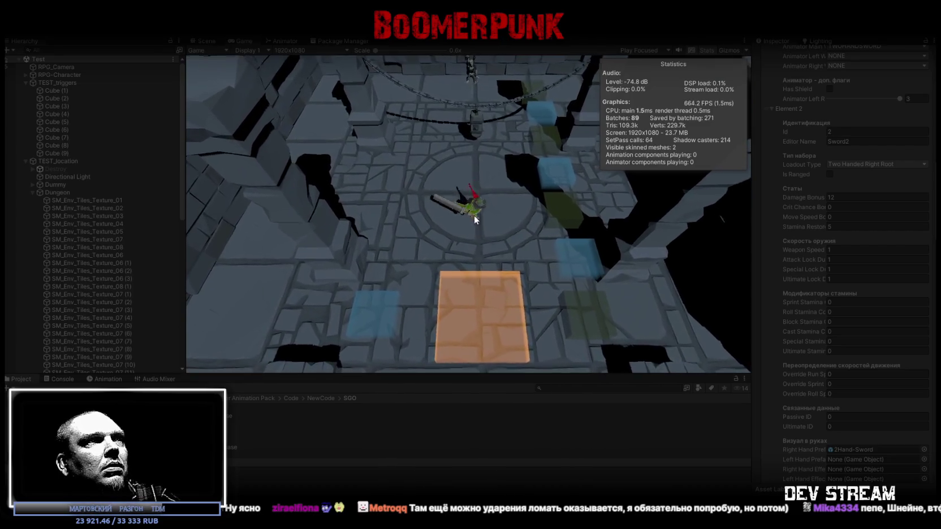
key(s)
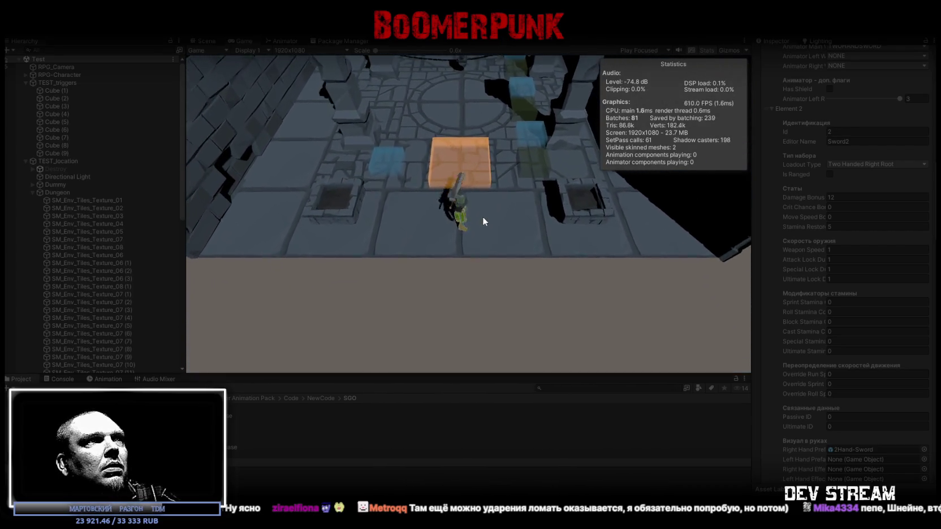
key(w)
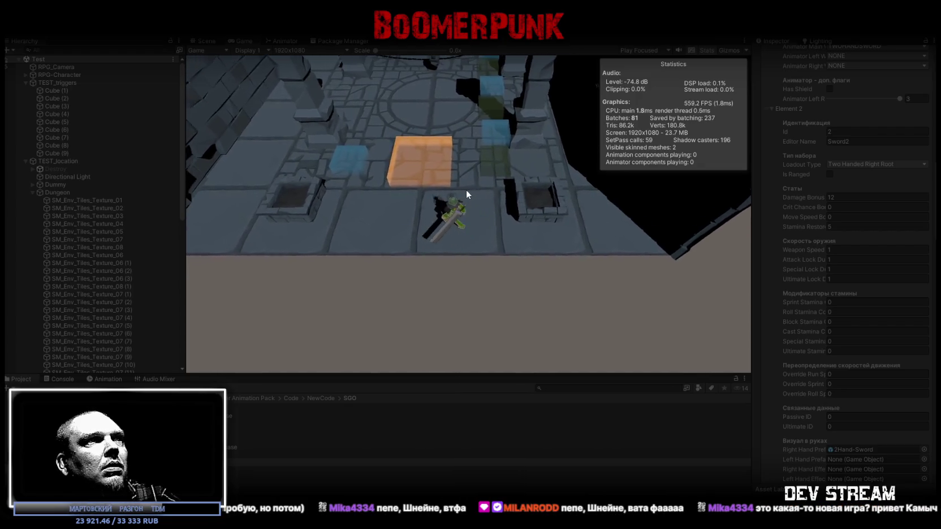
key(s)
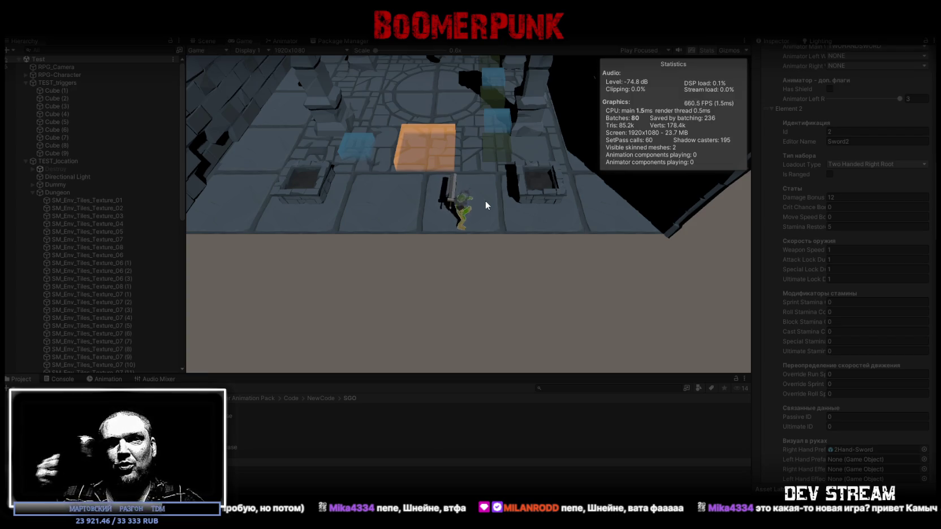
Step: Run up the blue-cube path toward the skeleton, back across the circular floor, and past the chain
key(w)
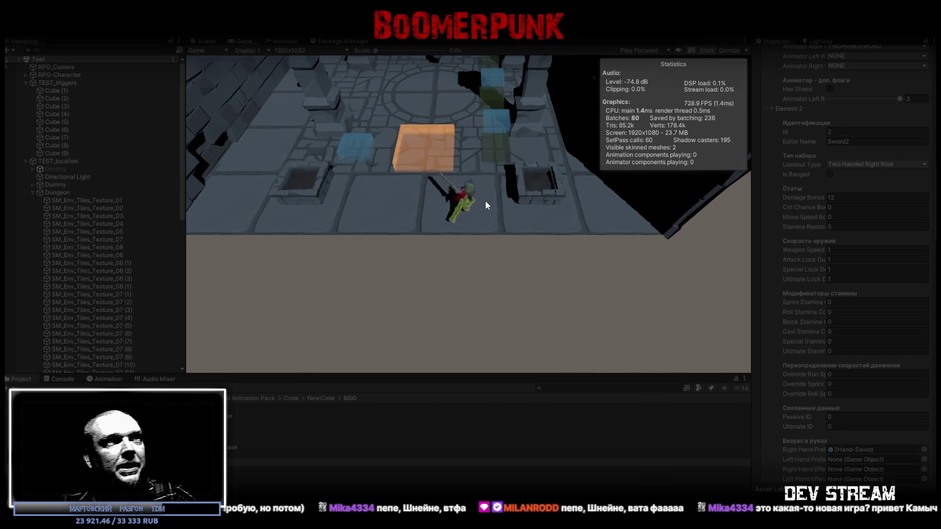
key(w)
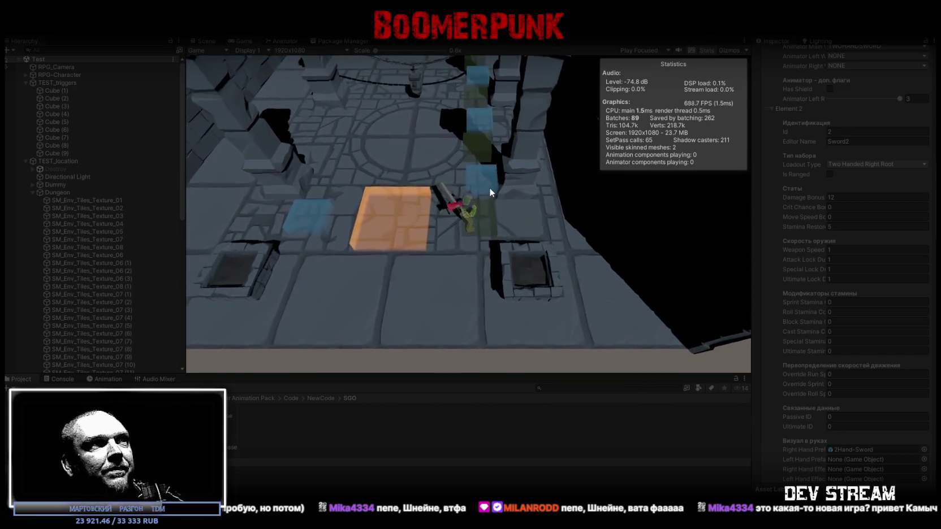
key(w)
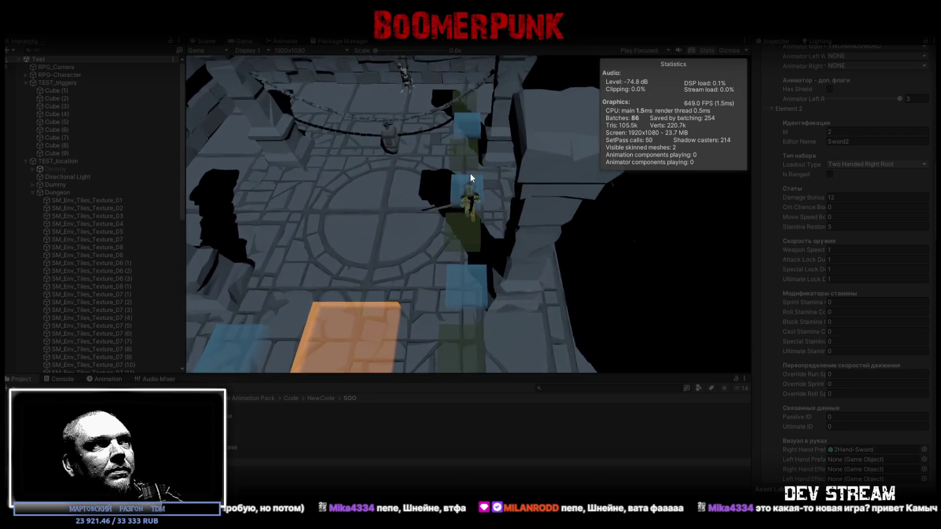
key(w)
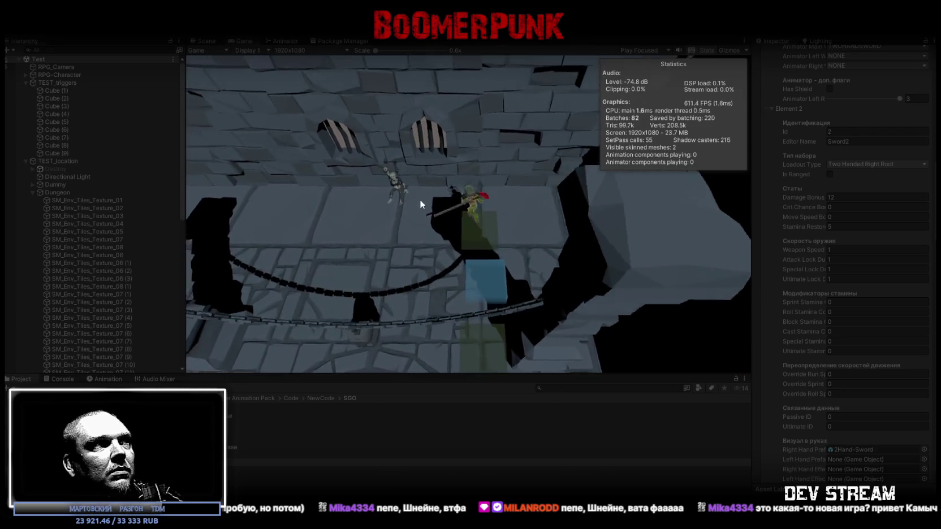
key(s)
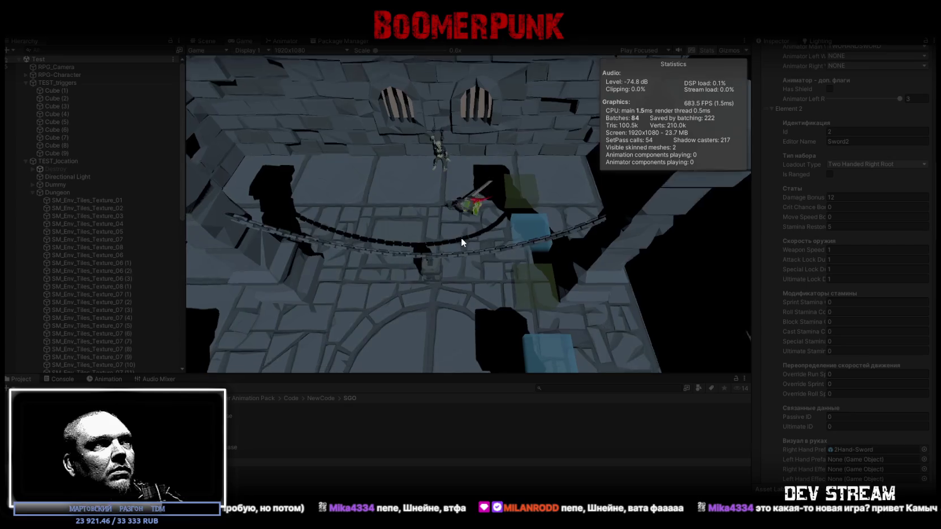
key(s)
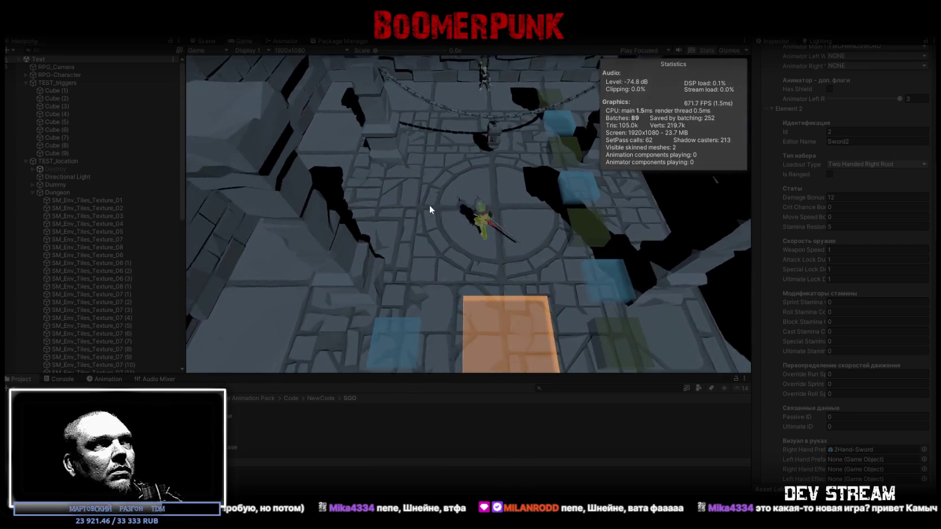
key(w)
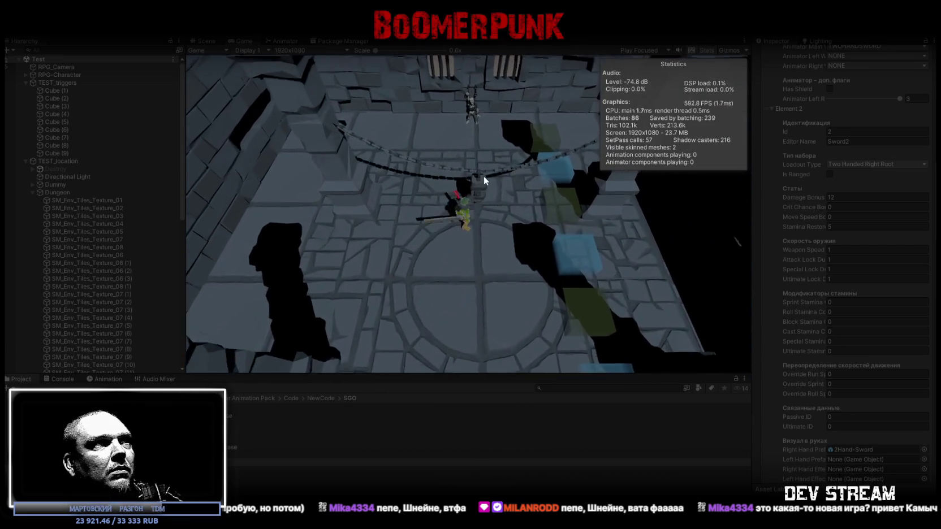
key(w)
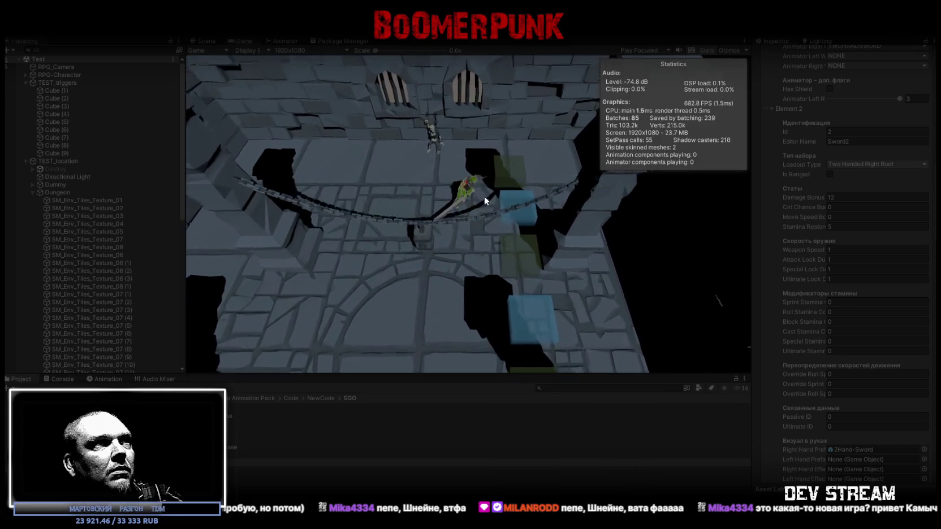
Step: Drop back onto the chain bridge and swing the sword twice
key(s)
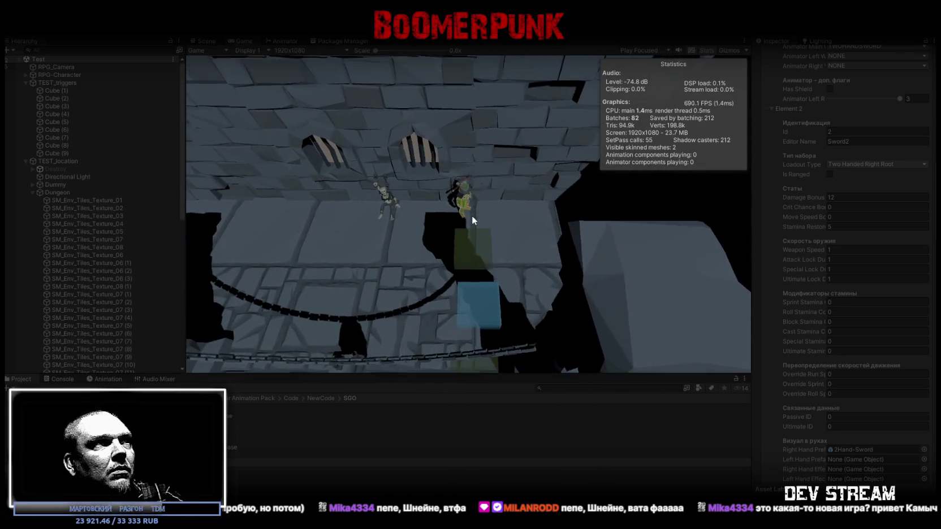
click(460, 219)
click(460, 223)
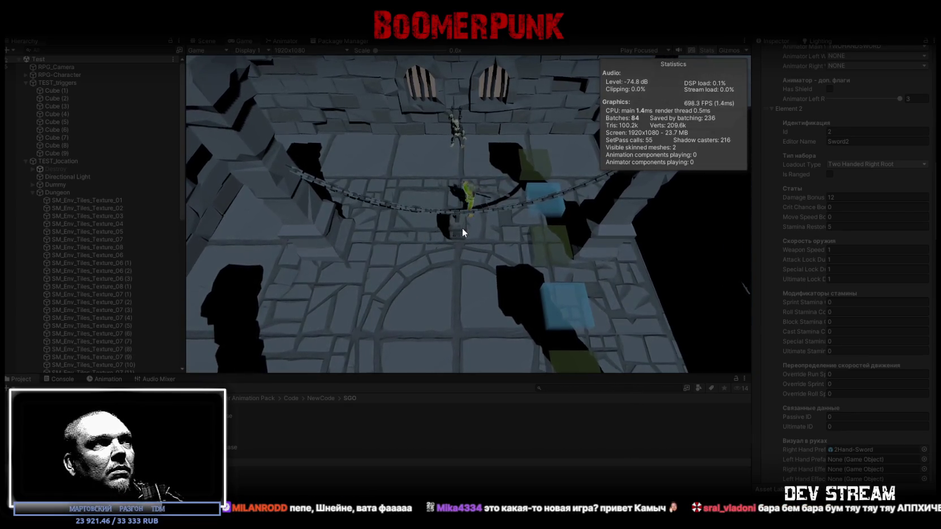
Step: Walk south past the orange block to the edge, then north to the barred wall and face south
key(w)
key(s)
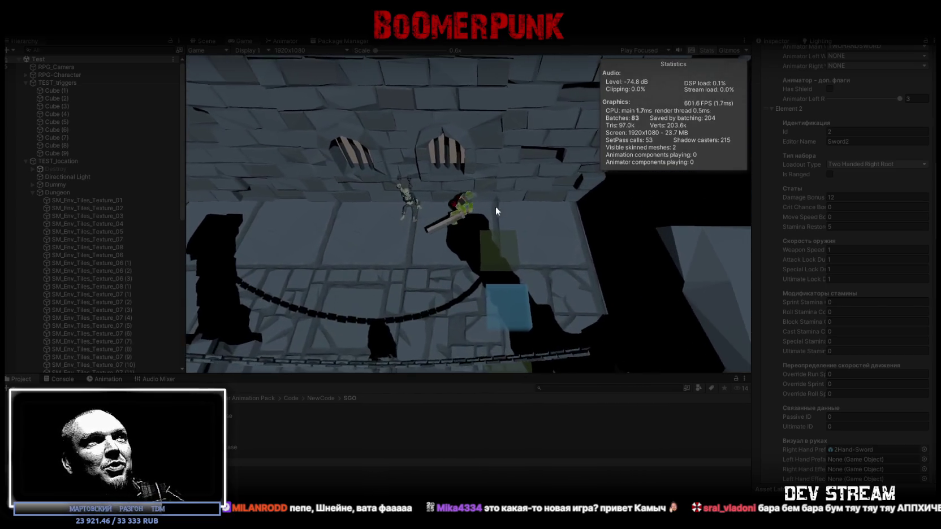
key(s)
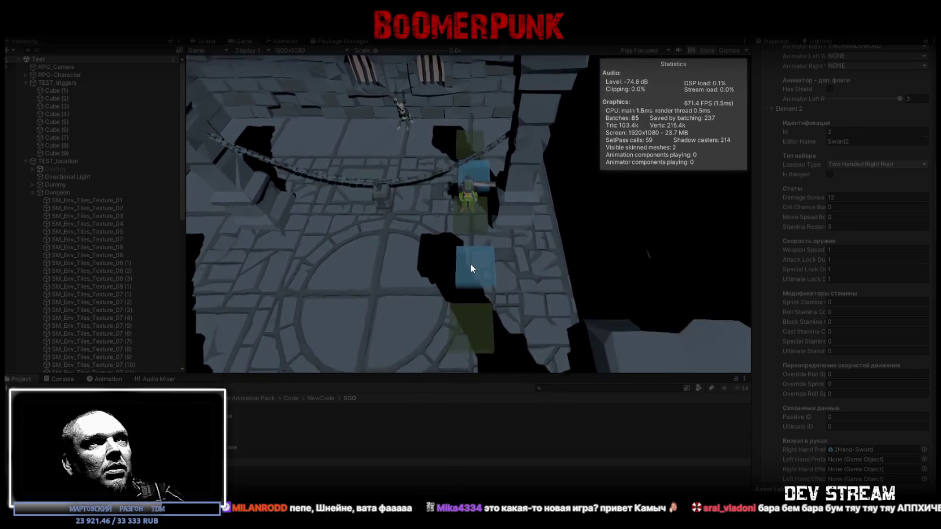
key(s)
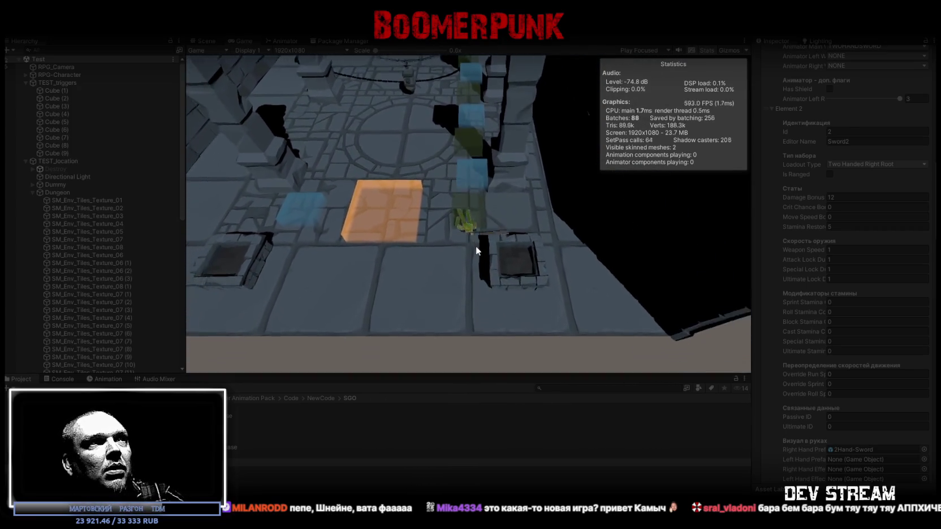
key(w)
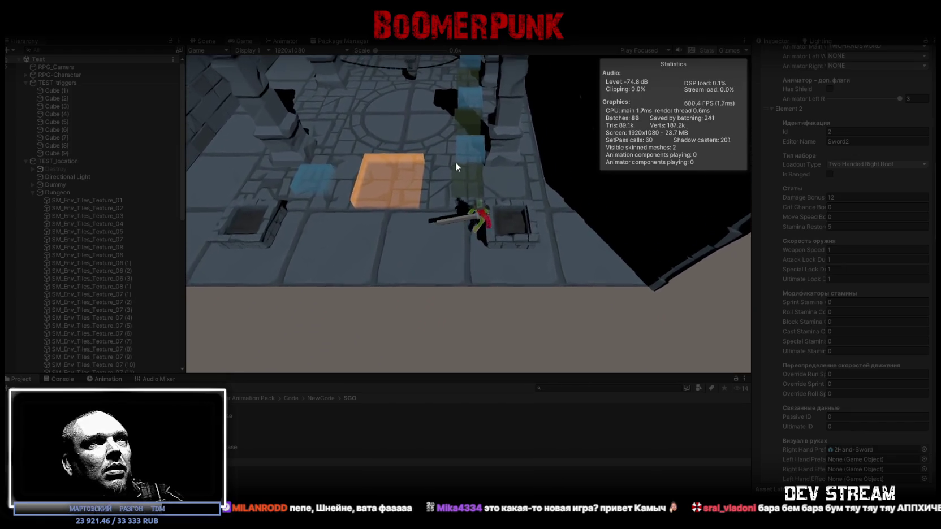
key(w)
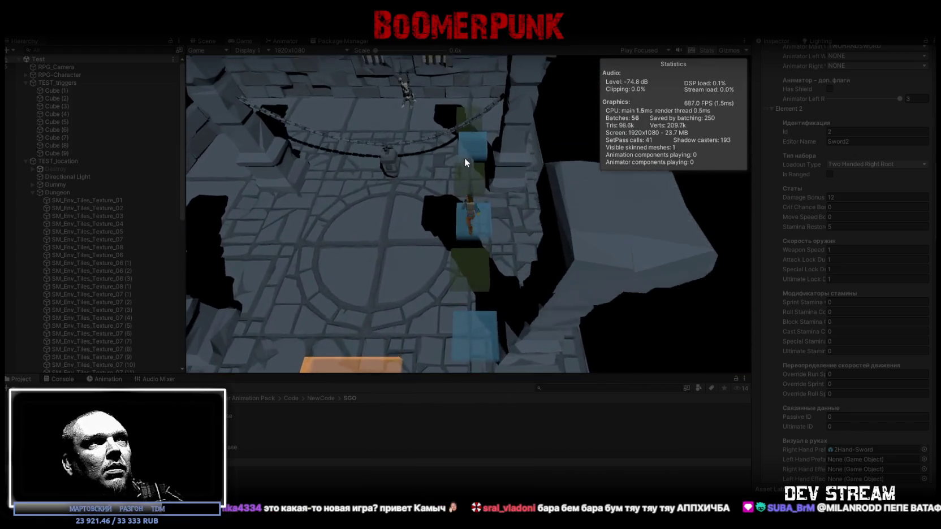
key(w)
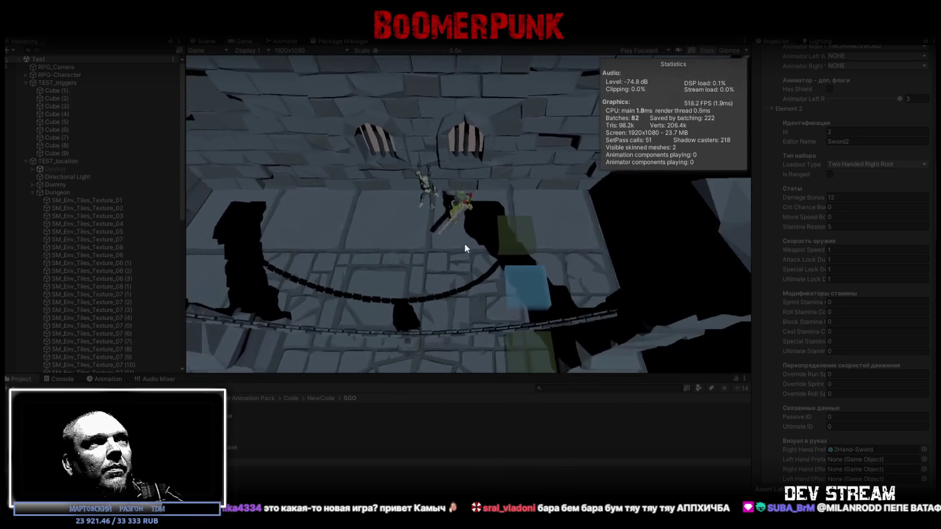
key(s)
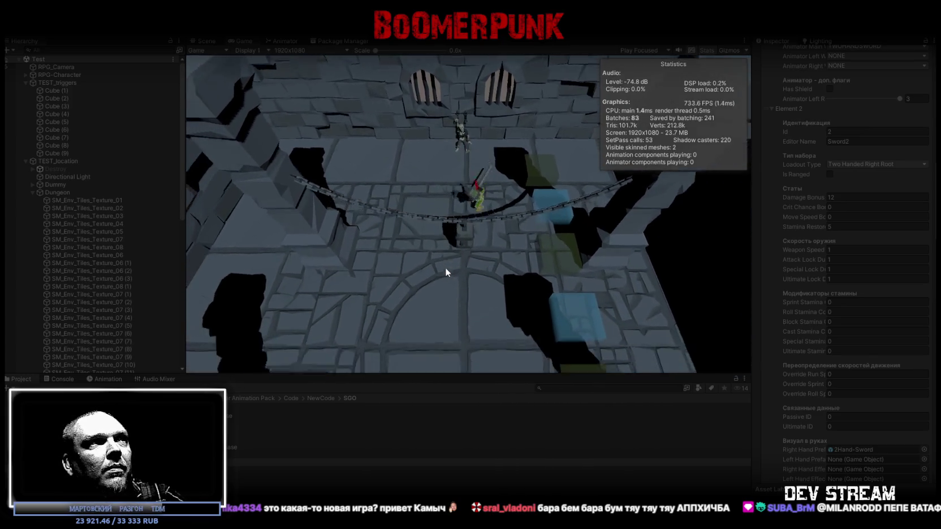
Step: Perform five sword strikes, then step toward the camera with the sword upright
click(447, 237)
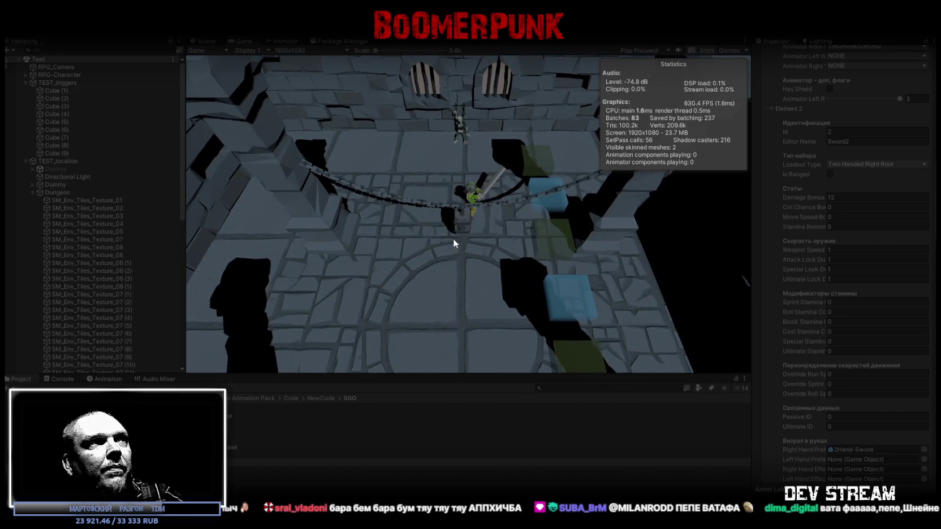
click(455, 238)
click(460, 228)
click(455, 230)
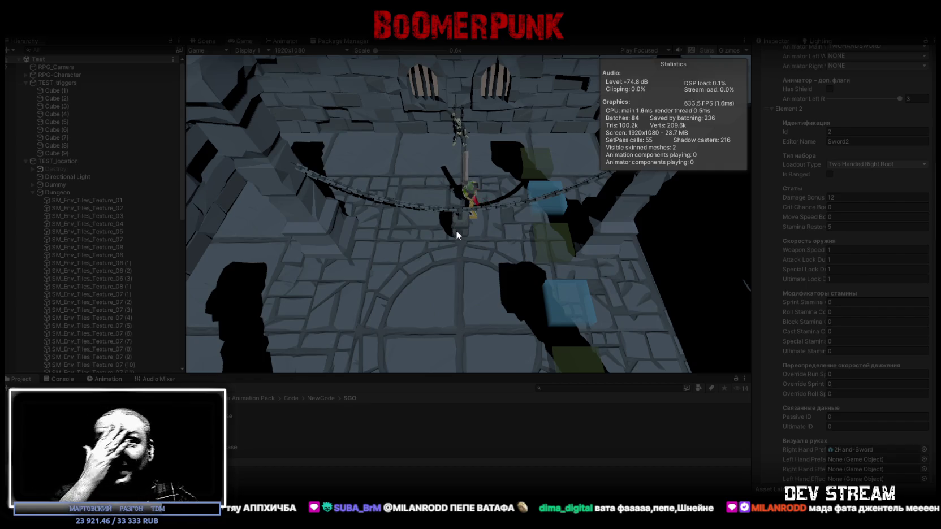
click(456, 230)
key(s)
key(s)
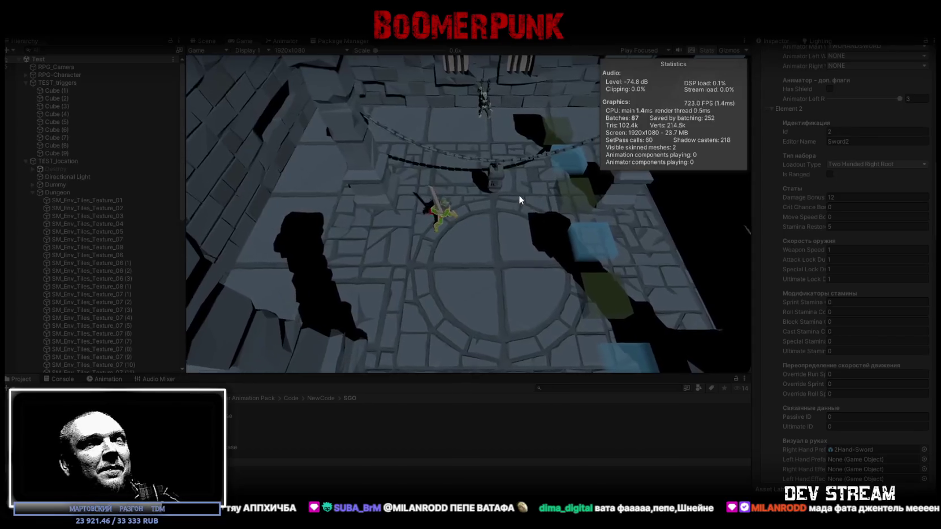
key(s)
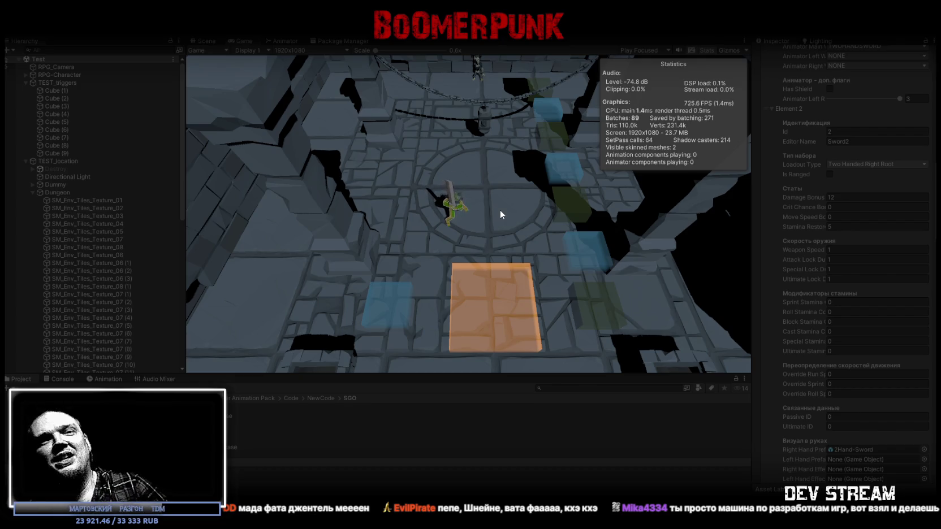
Step: Walk north into the dungeon, swing the two-handed sword, and walk back south
key(w)
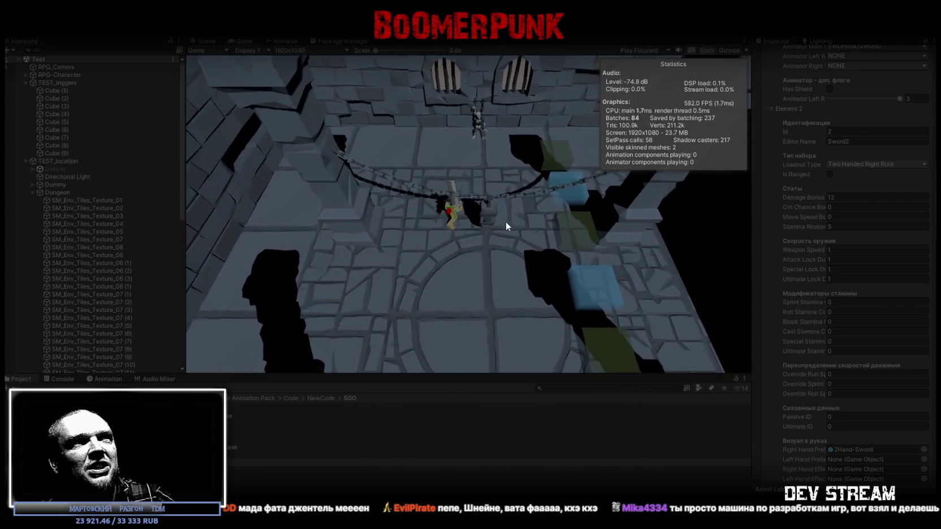
click(503, 218)
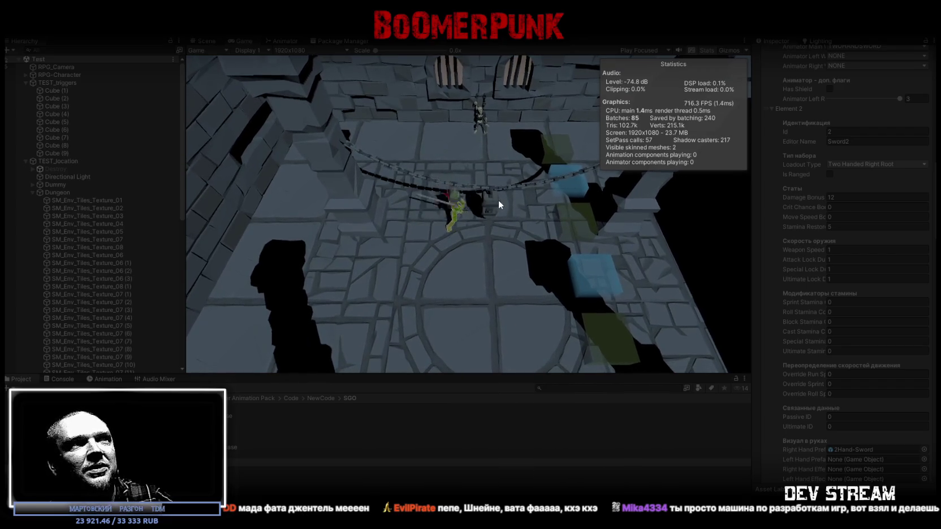
key(s)
key(s)
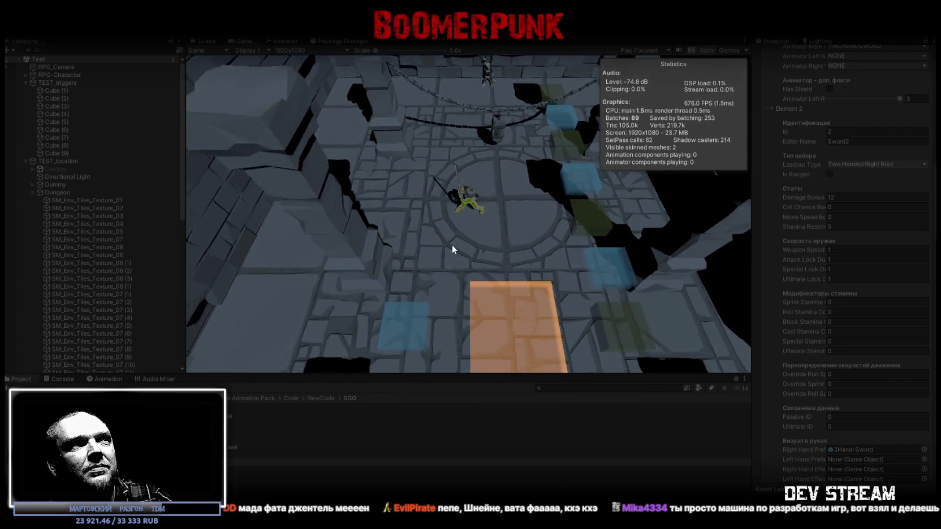
key(s)
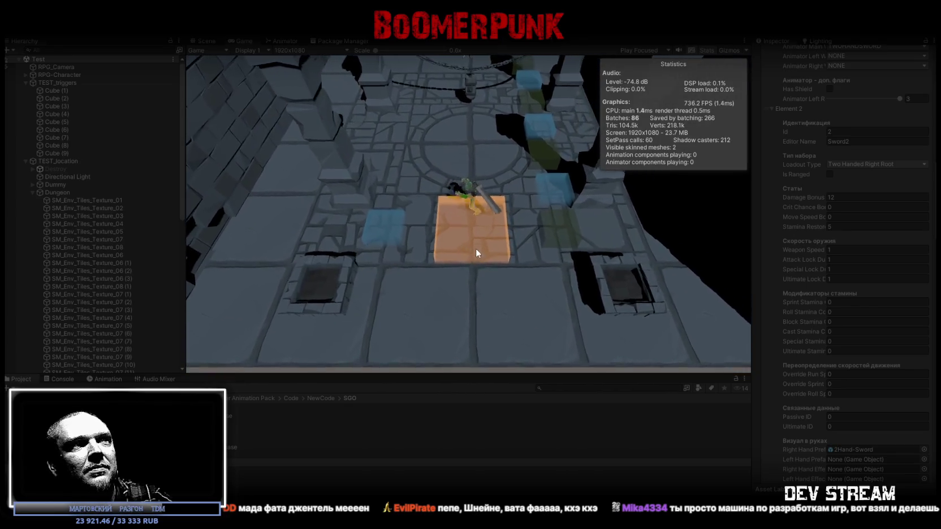
Step: Walk the character on and off the orange tile a few times, then stop Play mode
key(w)
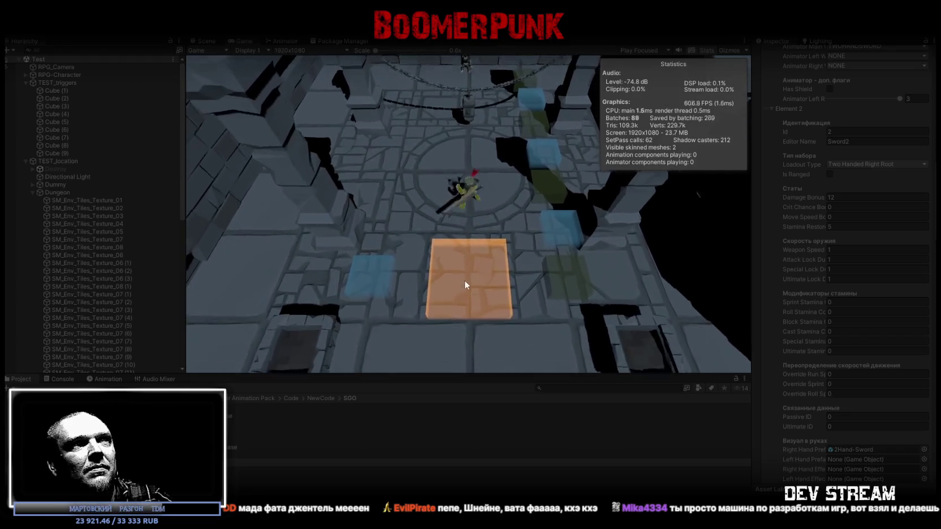
key(s)
key(w)
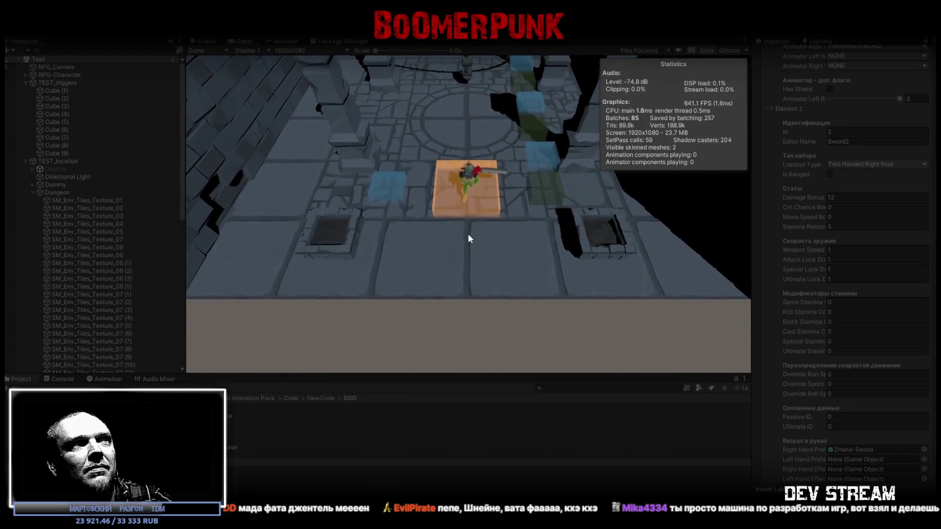
key(s)
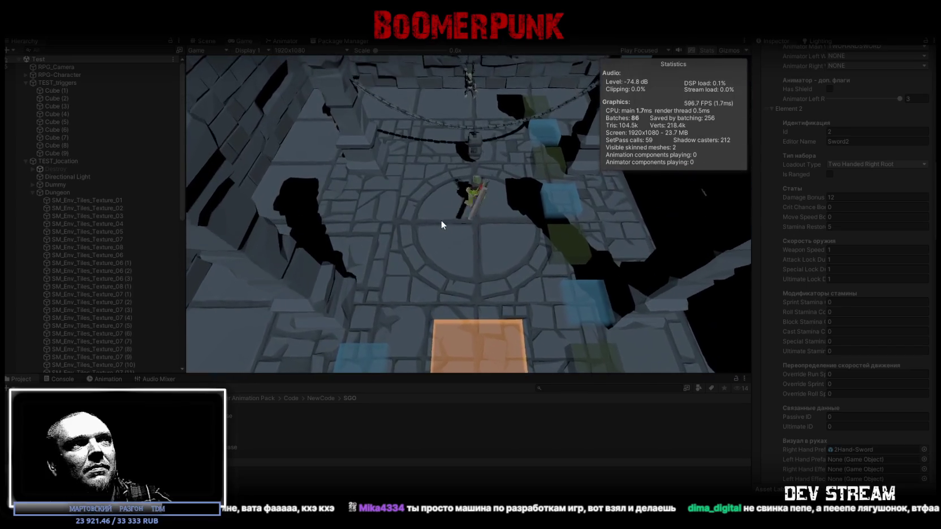
key(s)
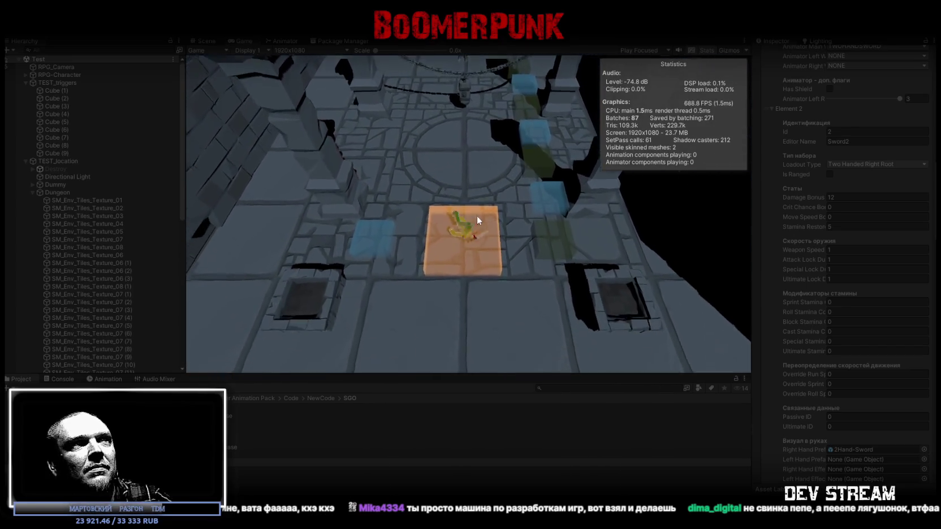
key(w)
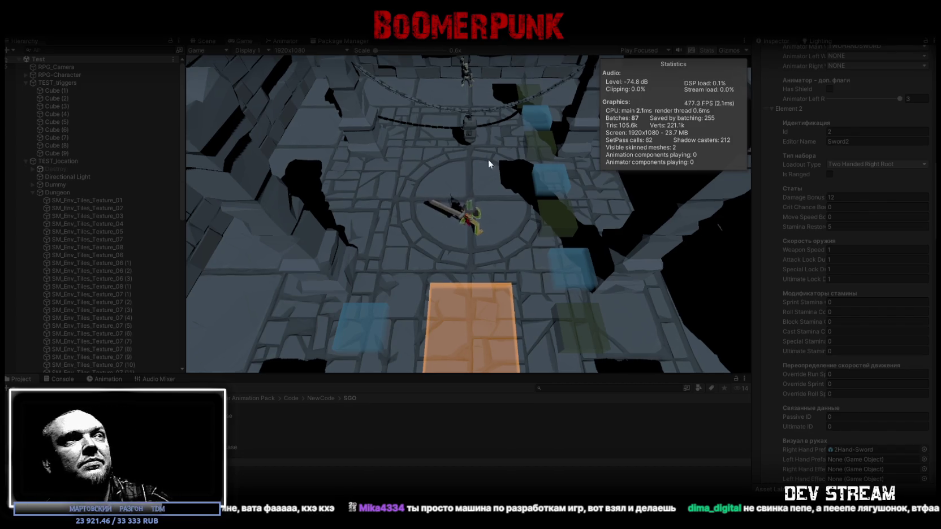
click(468, 28)
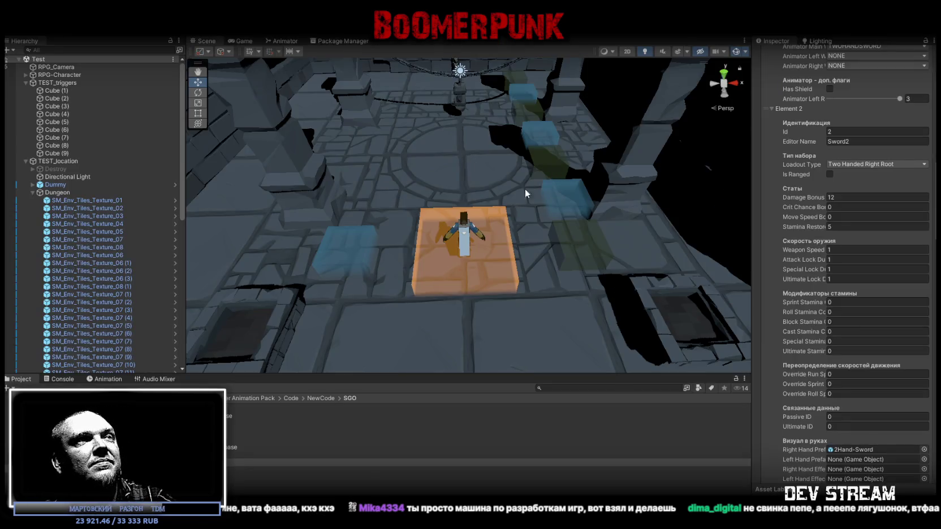
Step: In the Animator, check the Any State transition conditions and select the 2Hand-Bow-Sheath-Back-Unarmed state
click(284, 41)
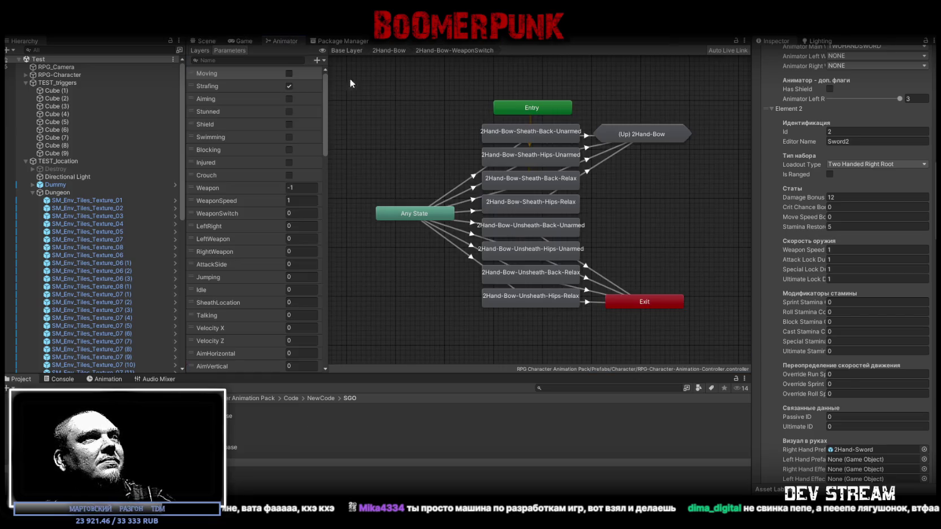
click(540, 133)
click(479, 174)
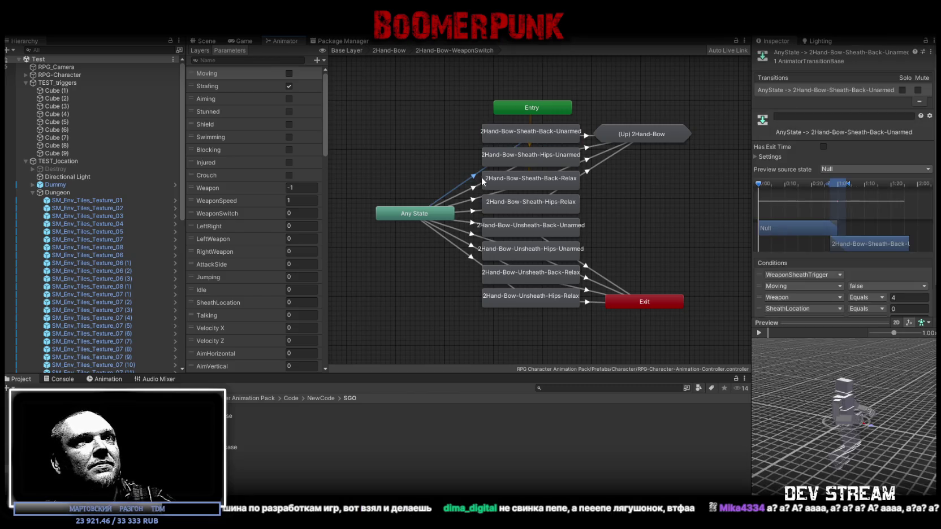
scroll(821, 267, down, 1)
click(547, 137)
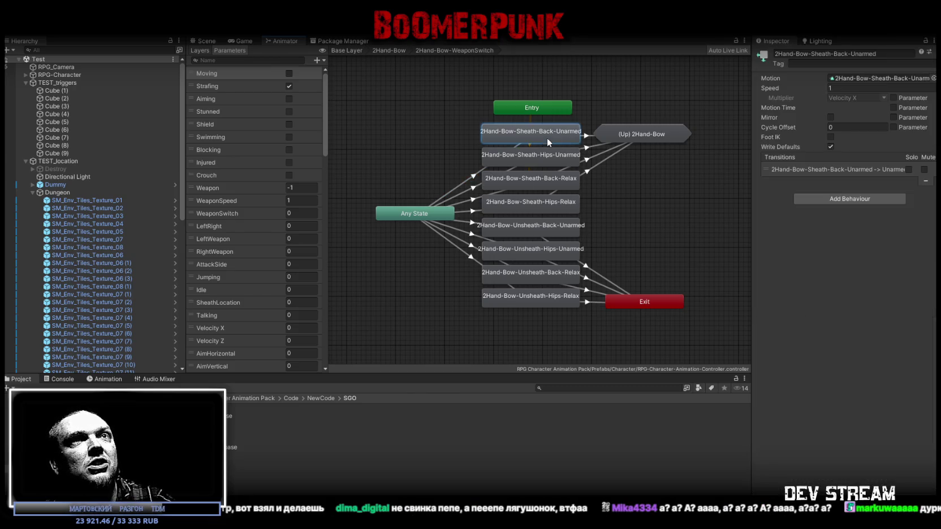
Step: Open the clip's import settings, preview it, and confirm its WeaponSwitch event with Int 0
click(851, 76)
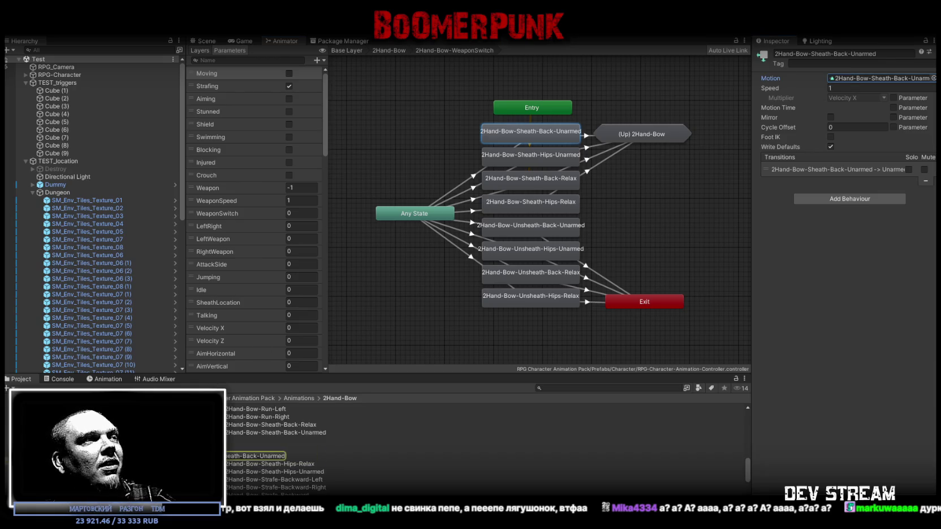
click(230, 432)
scroll(879, 258, down, 5)
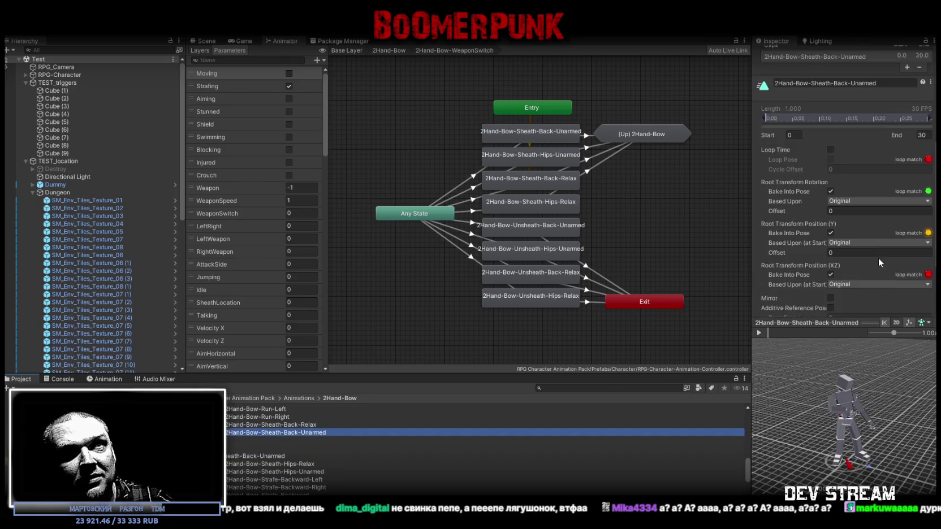
click(760, 268)
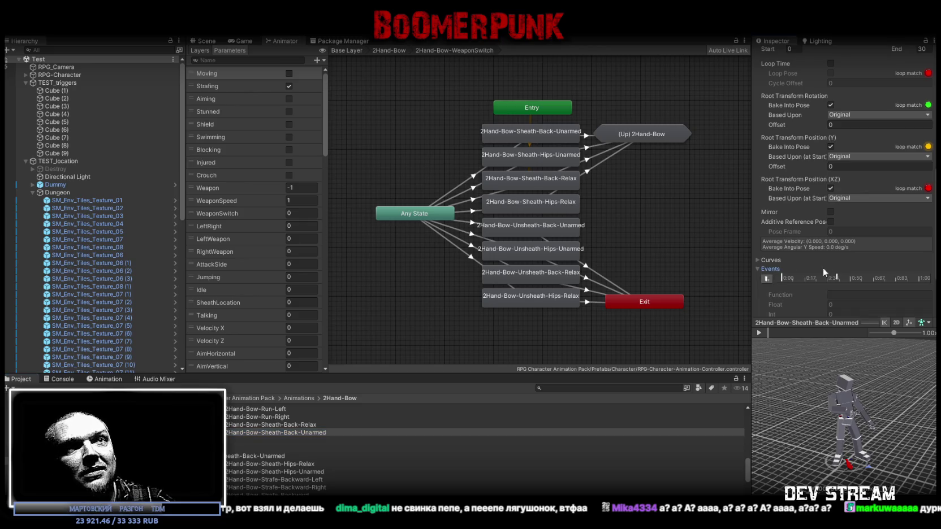
scroll(837, 265, down, 2)
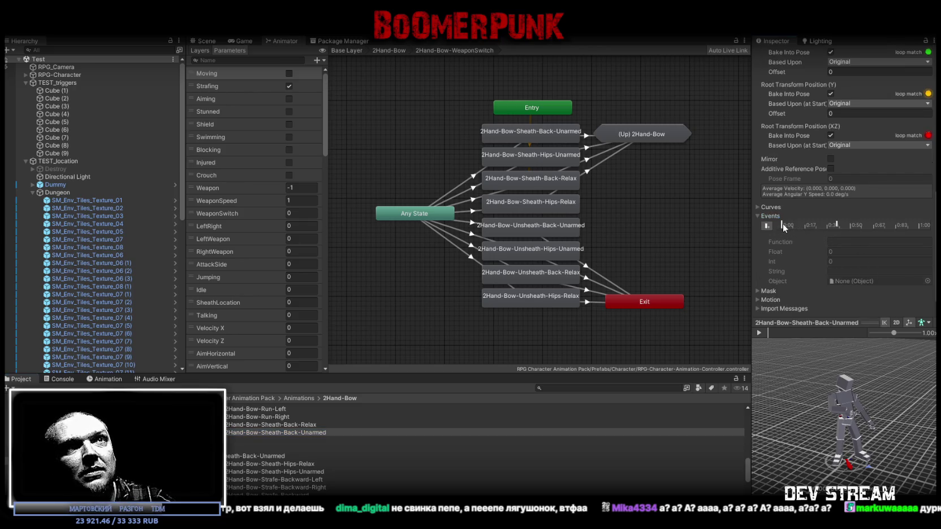
click(760, 333)
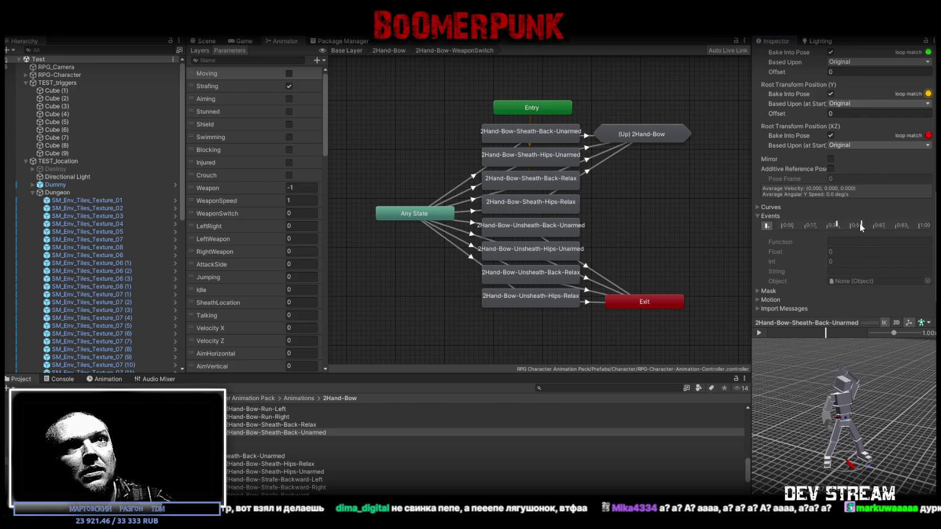
click(838, 223)
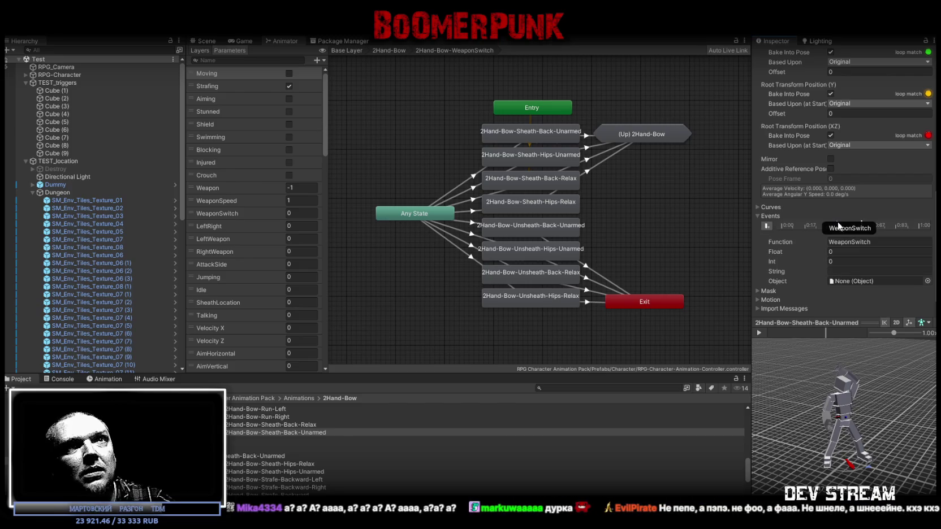
click(886, 240)
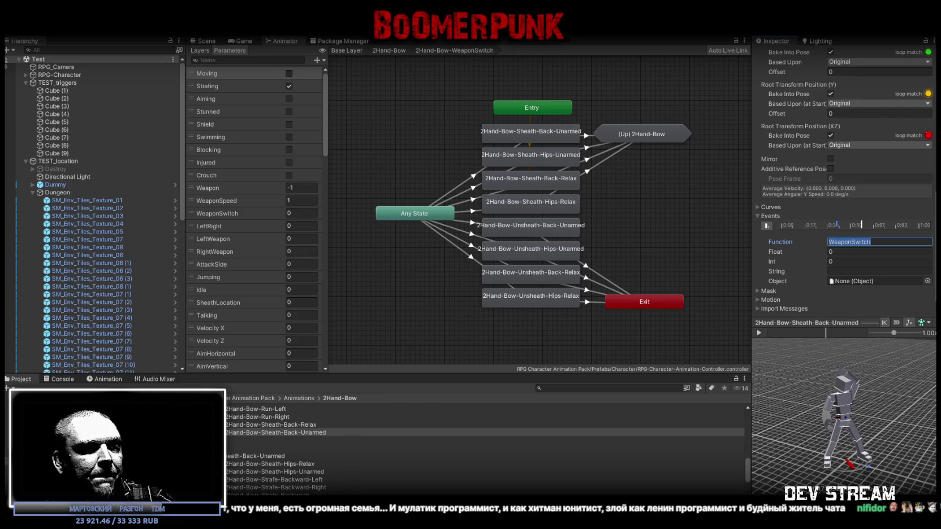
key(Return)
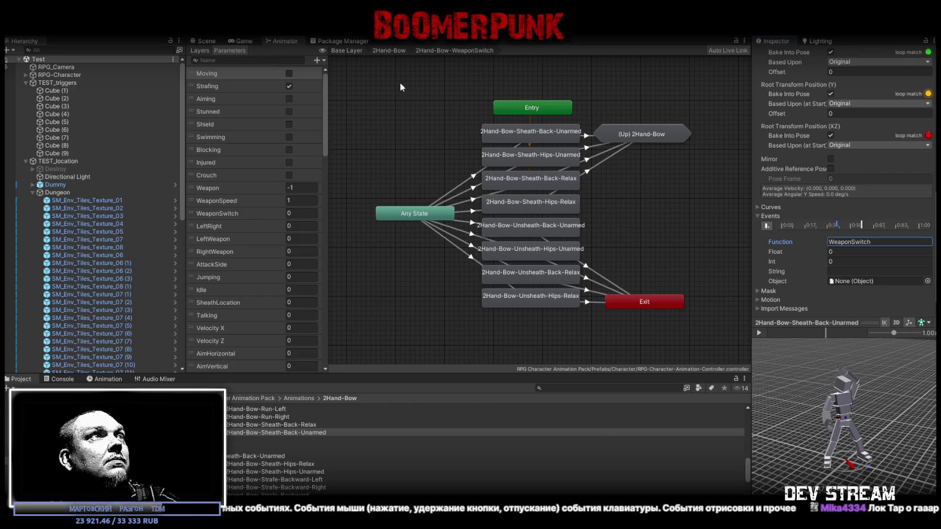
Step: Go up to the 2Hand-Bow state machine and open the 2Hand-Bow-Block sub-state machine
click(535, 142)
click(393, 50)
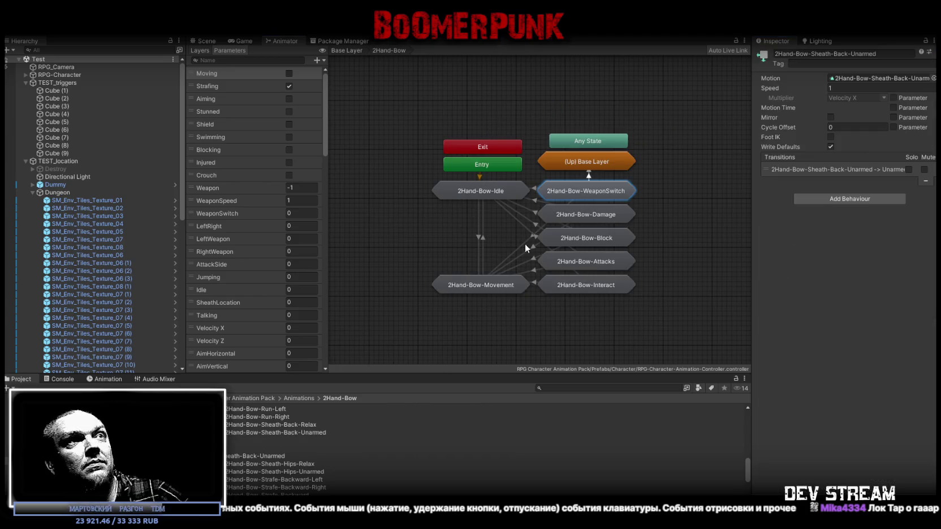
double_click(579, 236)
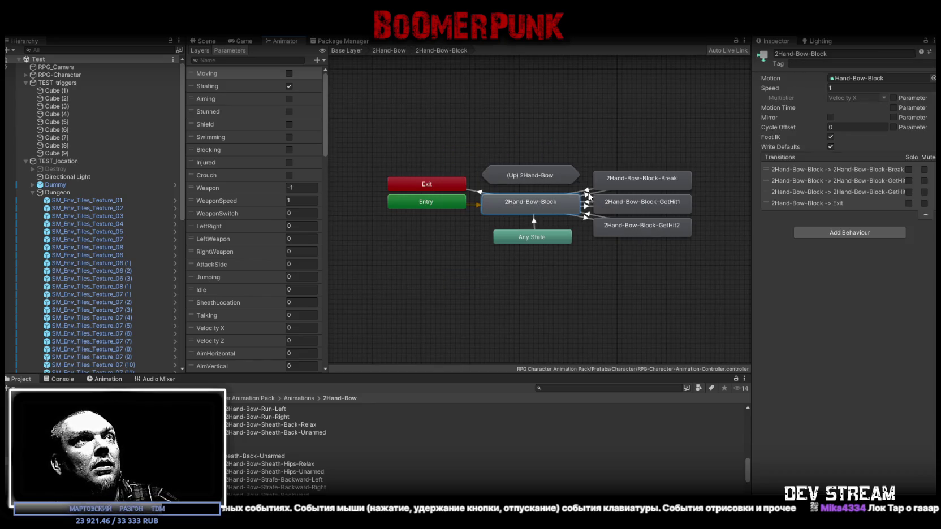
Step: Inspect the Block and Break transitions, preview the Break-to-Block blend, then return to 2Hand-Bow
click(587, 190)
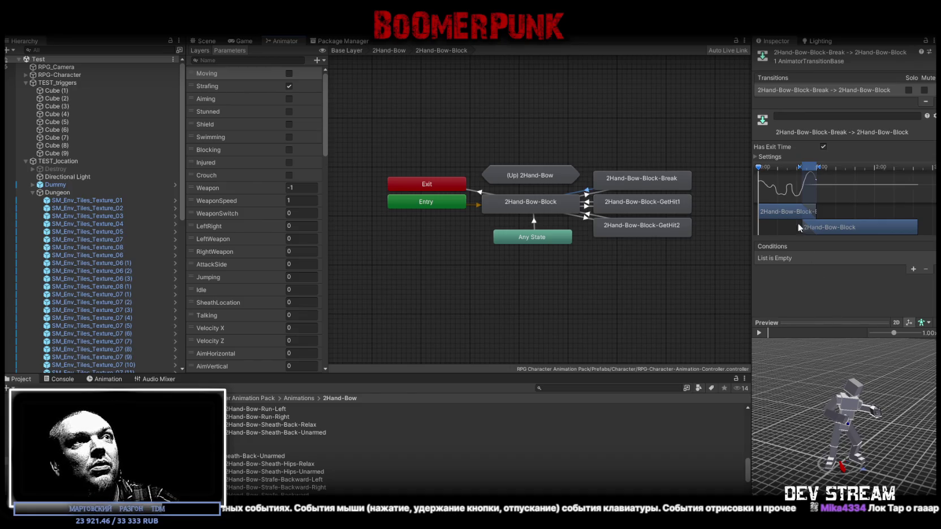
click(554, 207)
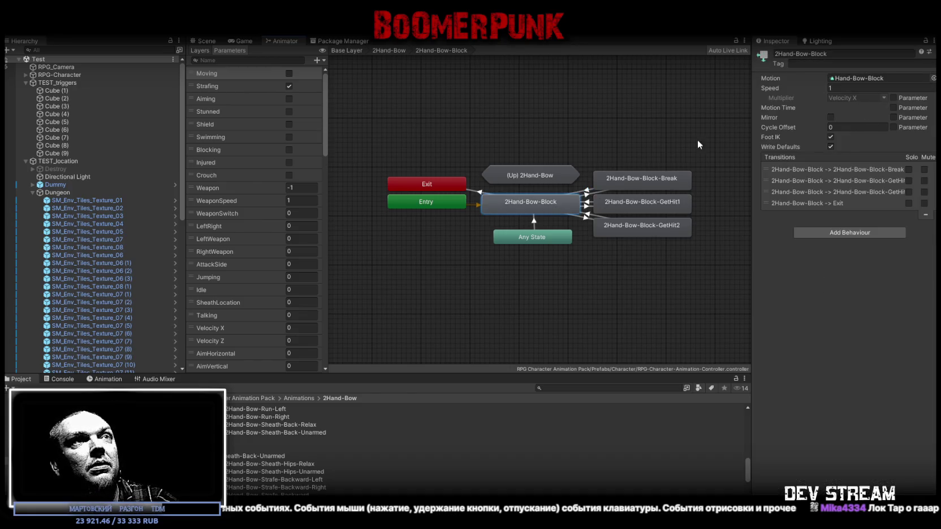
click(585, 192)
click(760, 333)
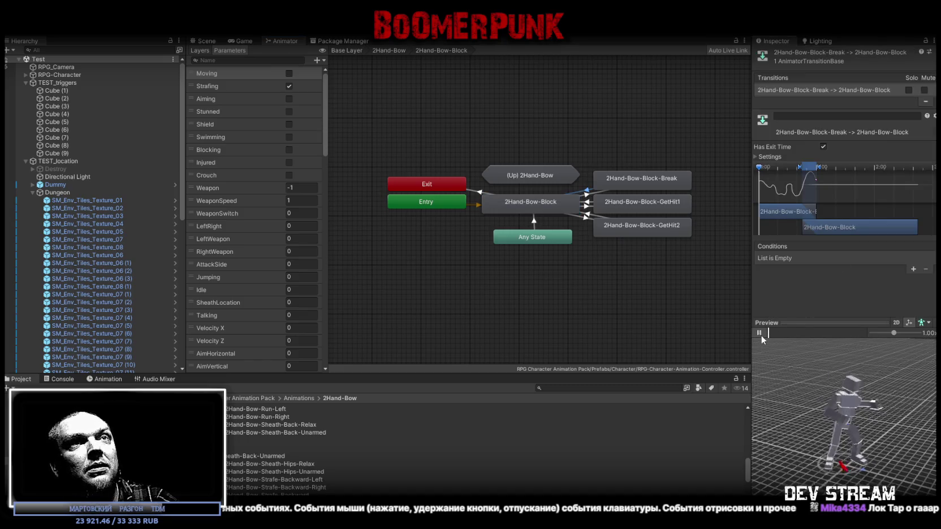
click(760, 334)
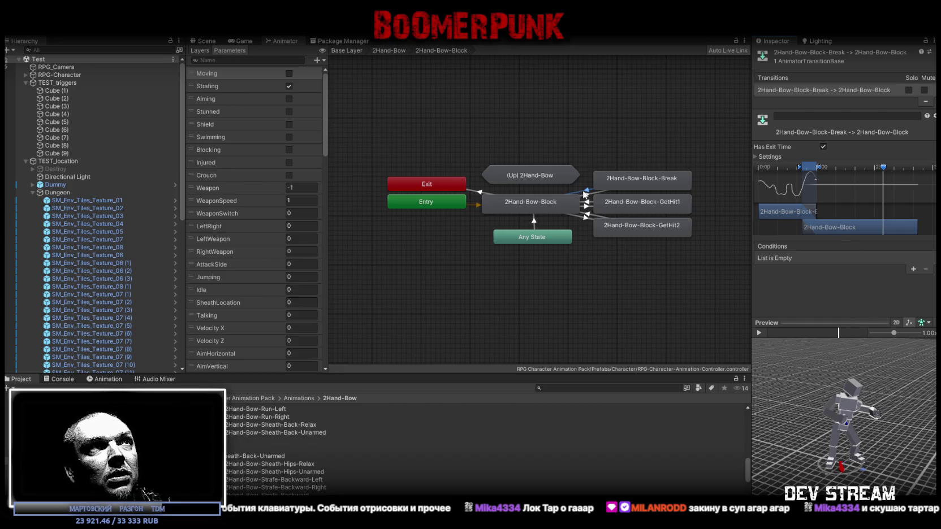
click(389, 50)
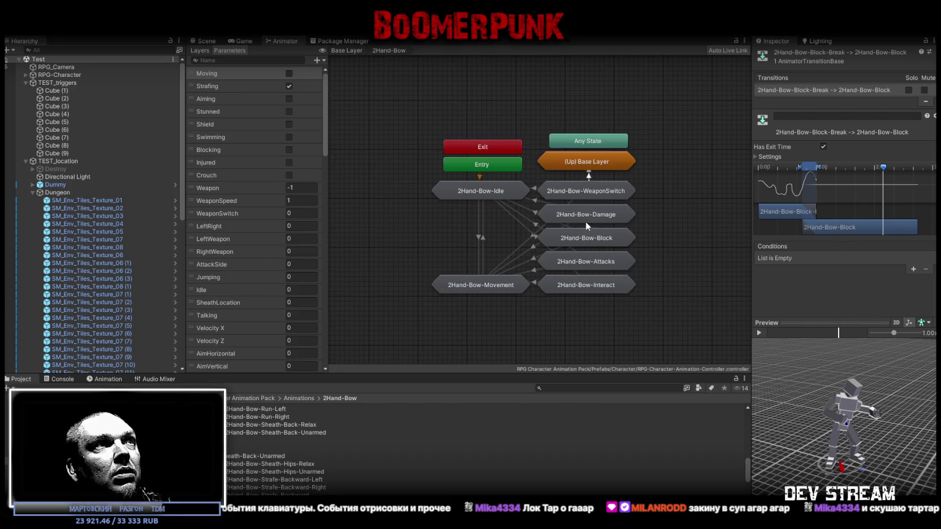
Step: Navigate from the Base Layer into the 2Hand-Sword-WeaponSwitch sub-state machine
click(581, 213)
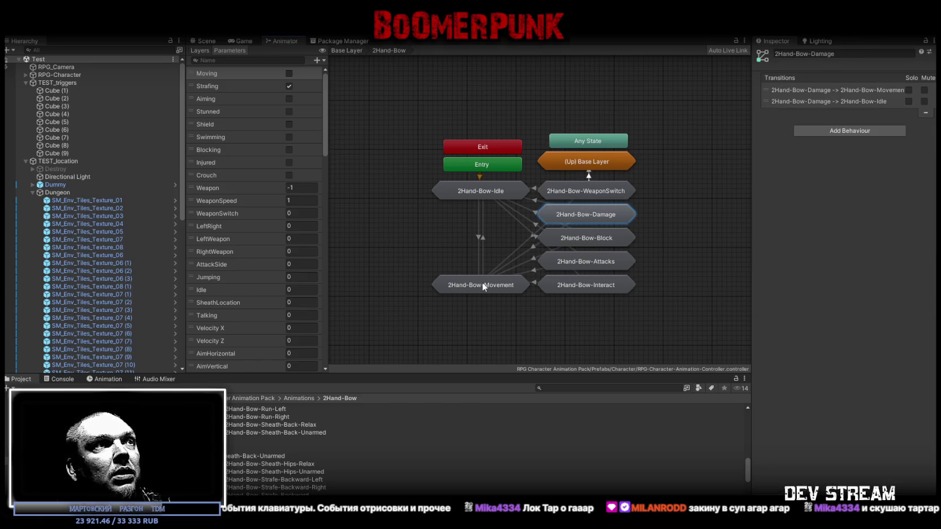
click(350, 50)
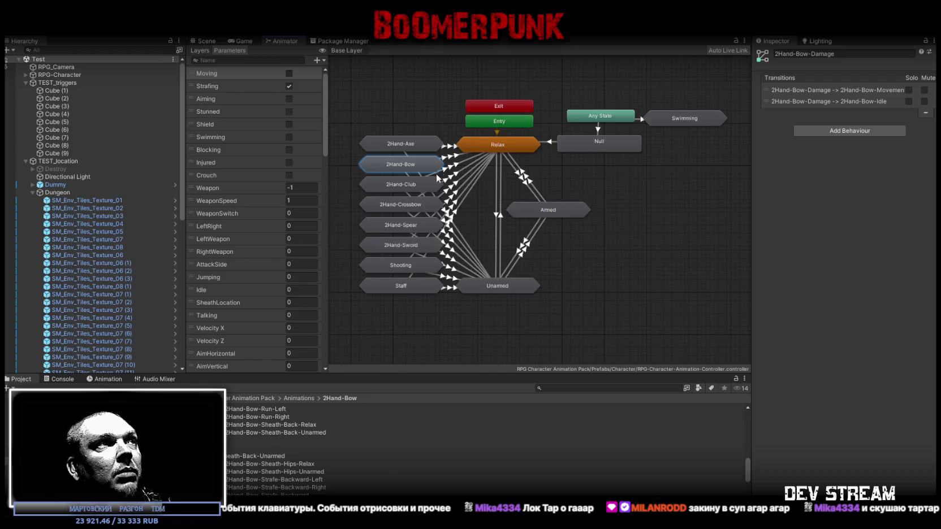
double_click(401, 242)
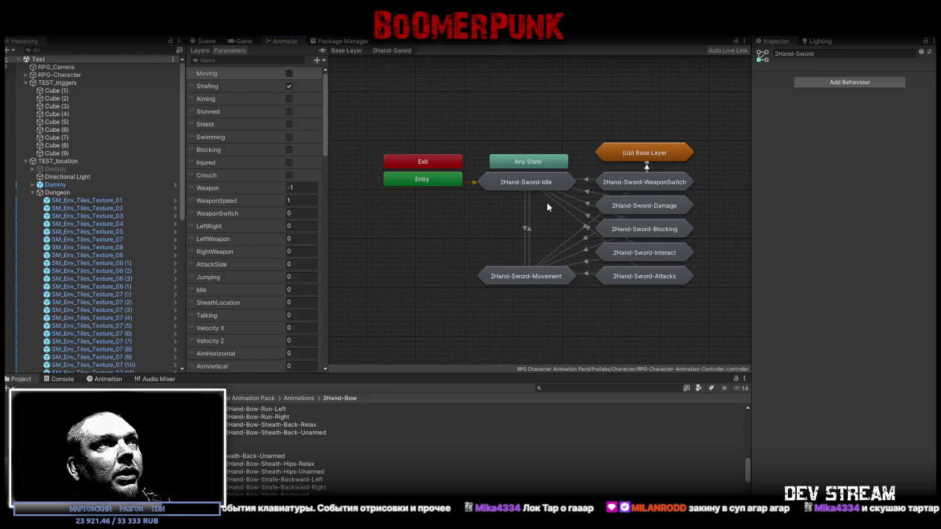
double_click(650, 190)
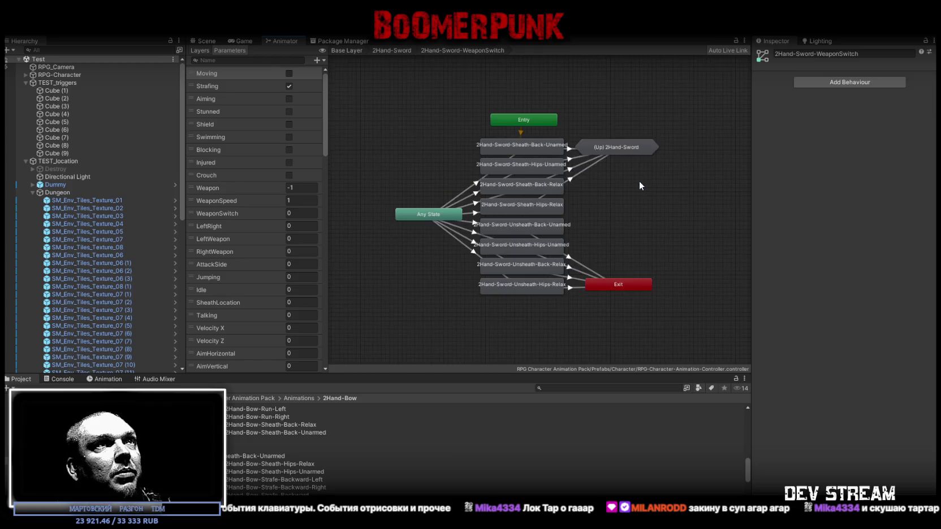
Step: Review the Any State transition's WeaponSwitch conditions, then select the 2Hand-Sword-Sheath-Back-Relax state
click(529, 226)
click(475, 206)
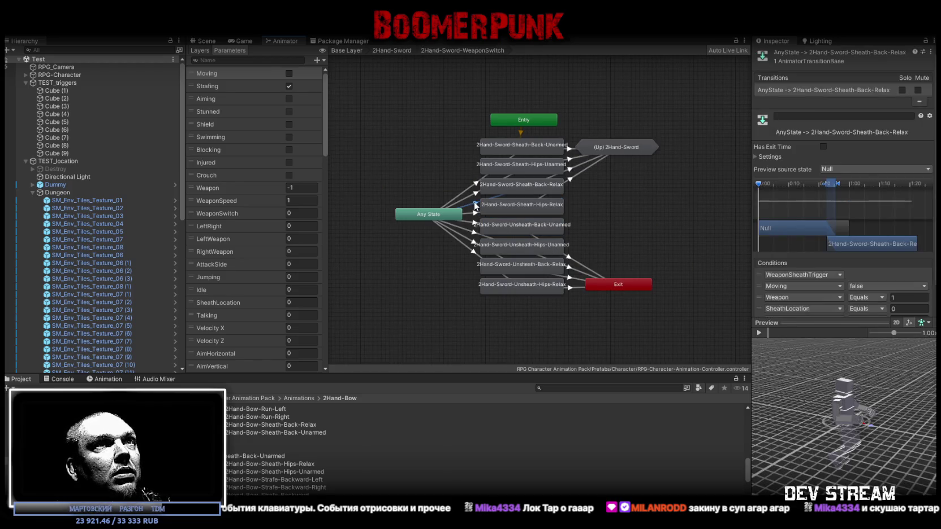
scroll(907, 261, down, 2)
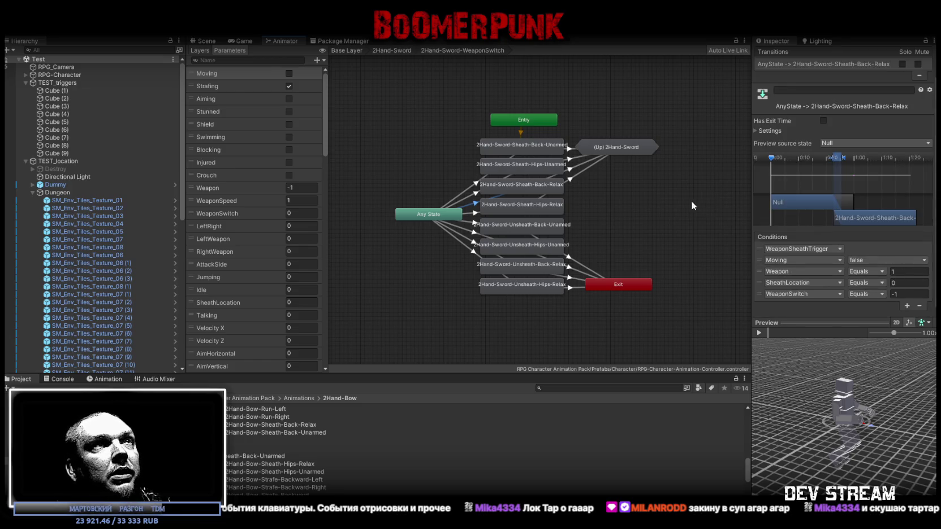
scroll(817, 171, up, 2)
click(529, 189)
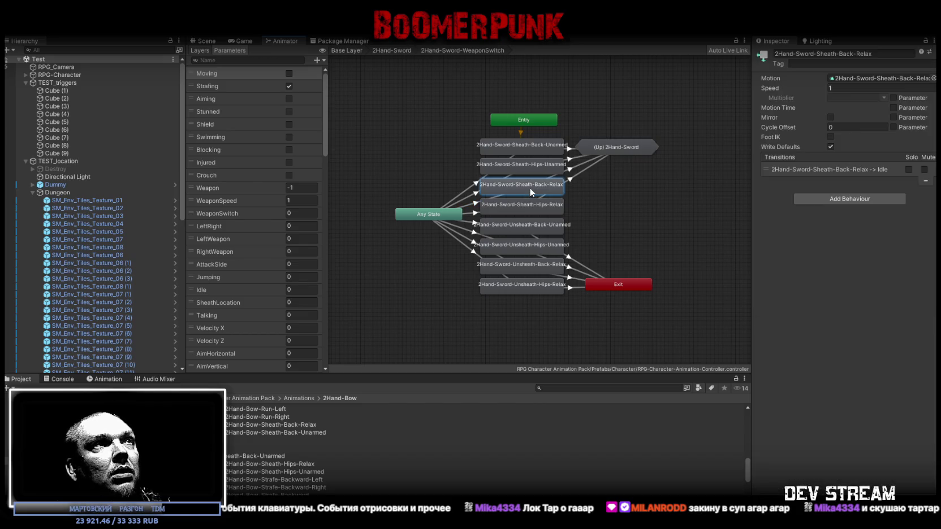
Step: Open the 2Hand-Sword-Sheath-Back-Relax clip's import settings and play its preview
click(856, 79)
click(246, 433)
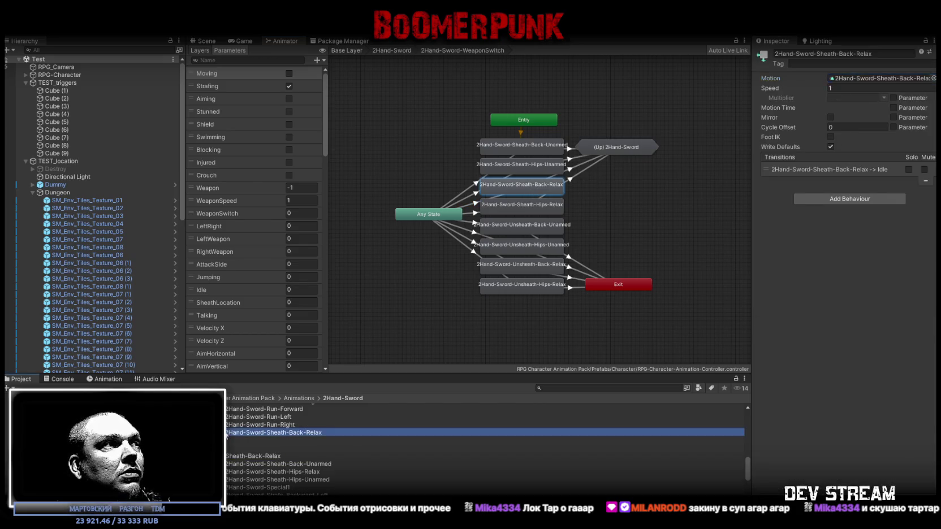
scroll(825, 271, down, 5)
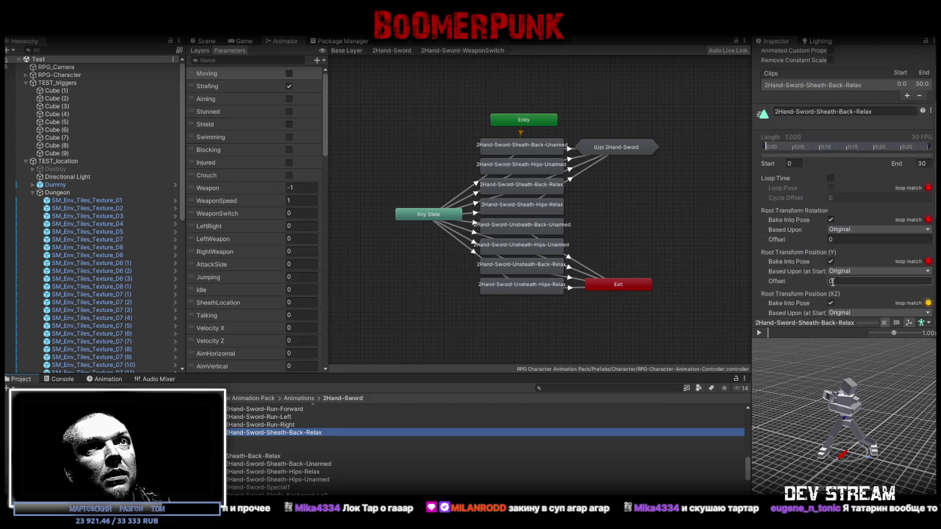
scroll(827, 291, up, 5)
click(758, 333)
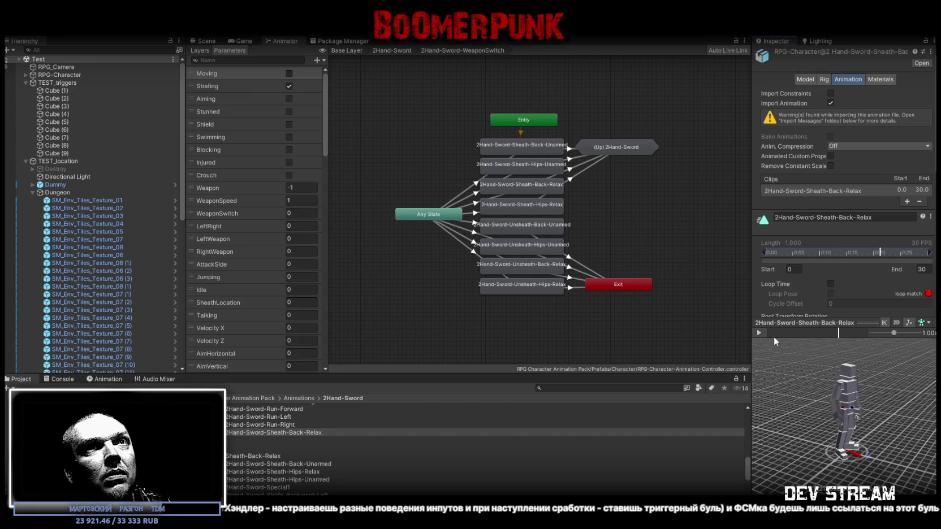
Step: Select the 0:33 event, confirm its WeaponSwitch function, and scrub the preview near that frame
scroll(871, 268, down, 10)
scroll(871, 268, down, 5)
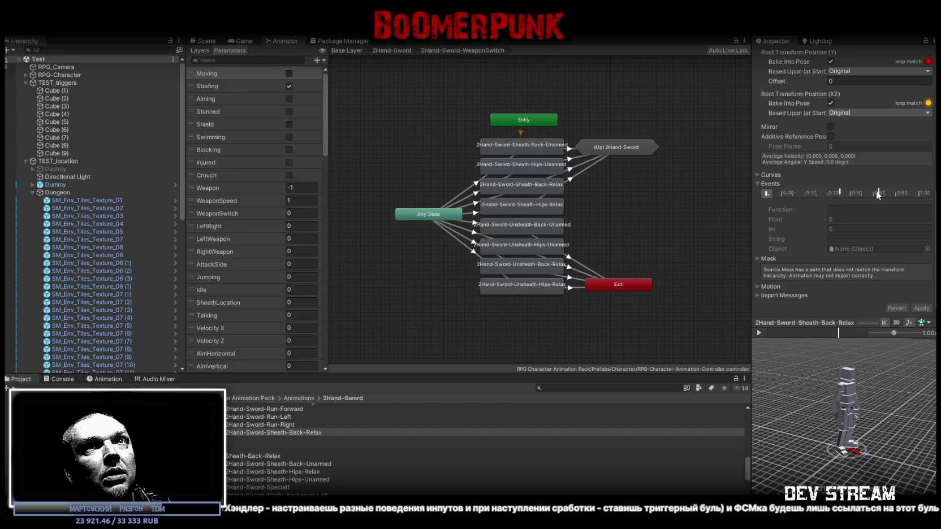
click(760, 332)
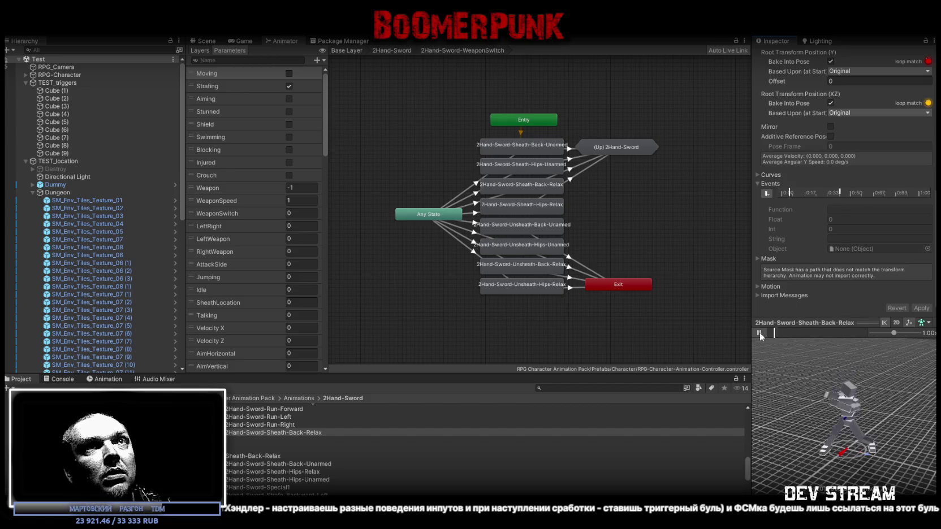
click(839, 193)
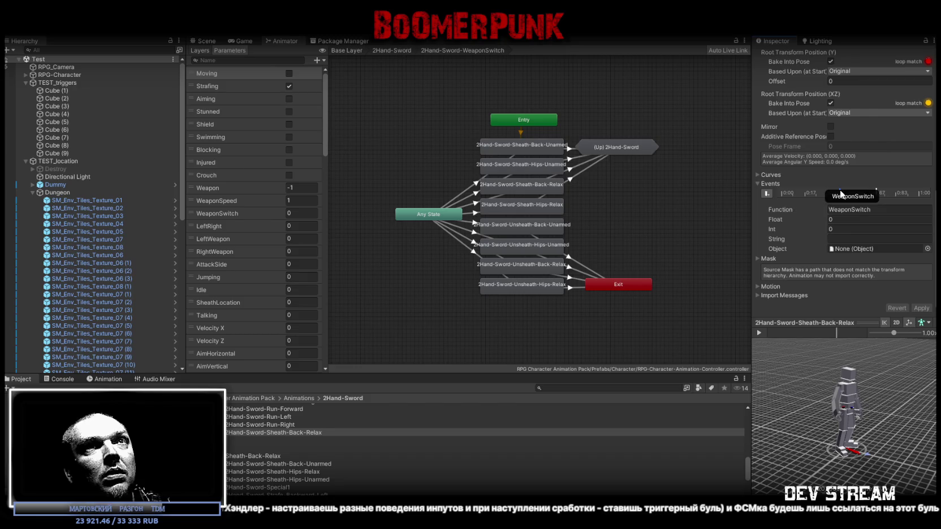
click(851, 210)
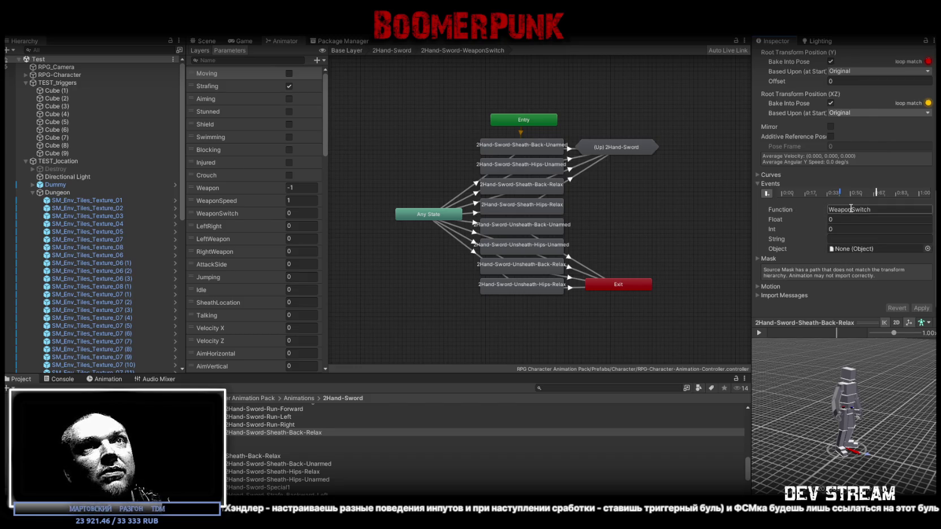
key(Return)
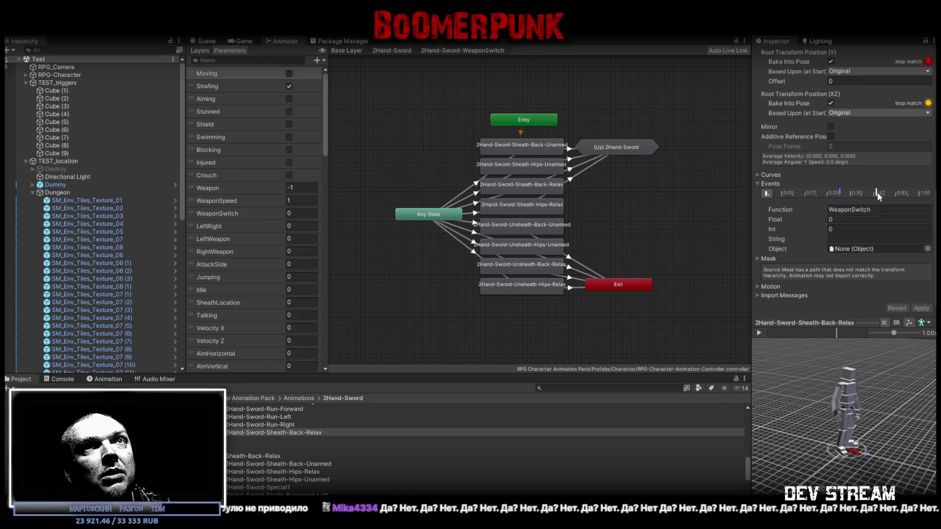
drag(835, 335, 809, 335)
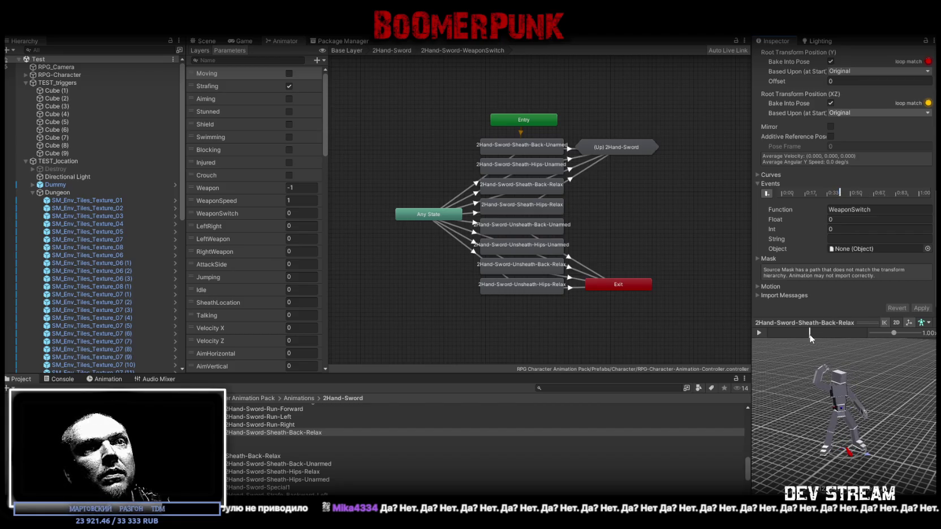
drag(810, 335, 811, 335)
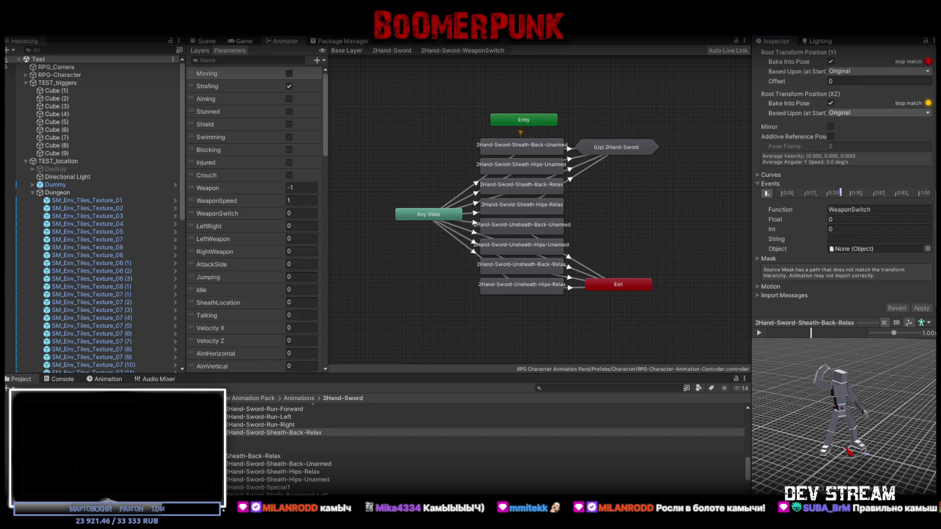
Step: Alt+Tab from Unity to RPG_WeaponStateController.cs in Visual Studio
key(alt+Tab)
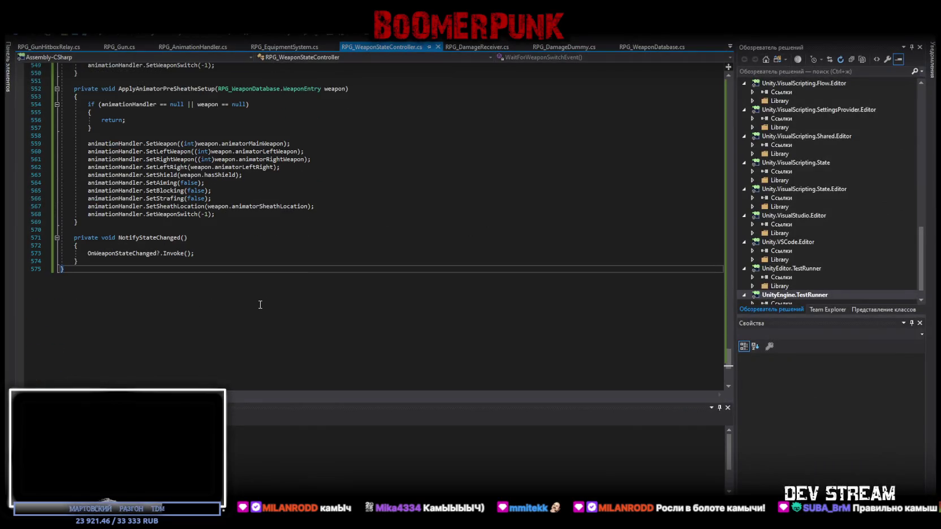
Step: Overwrite RPG_WeaponStateController.cs with the pasted code, save it, and return to Unity
key(ctrl+a)
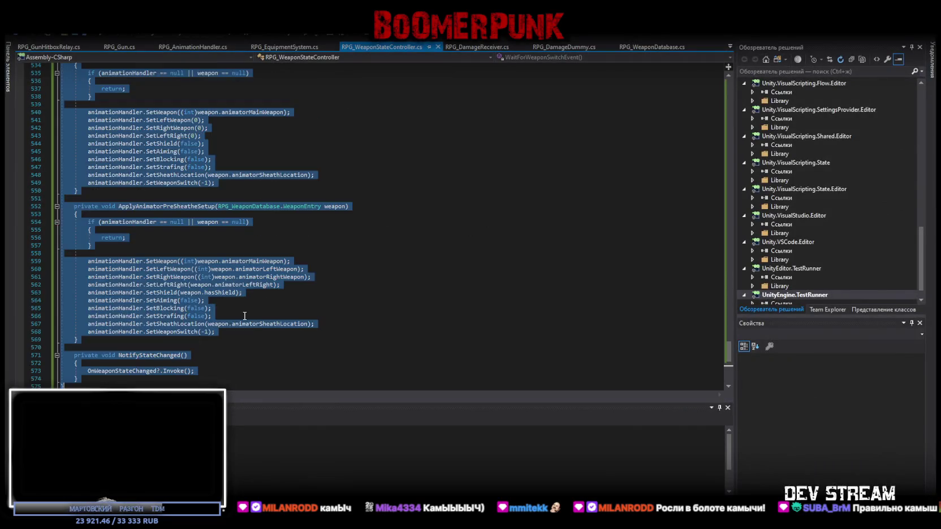
key(ctrl+v)
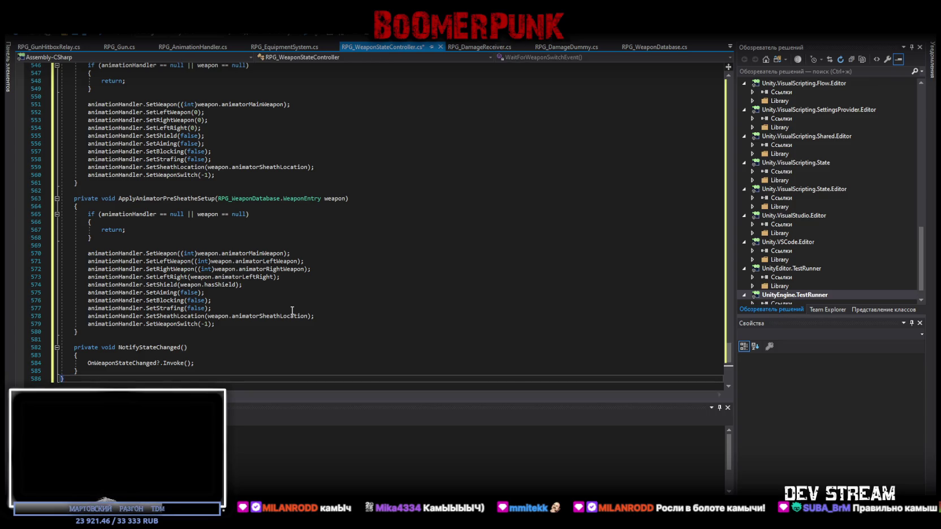
key(ctrl+s)
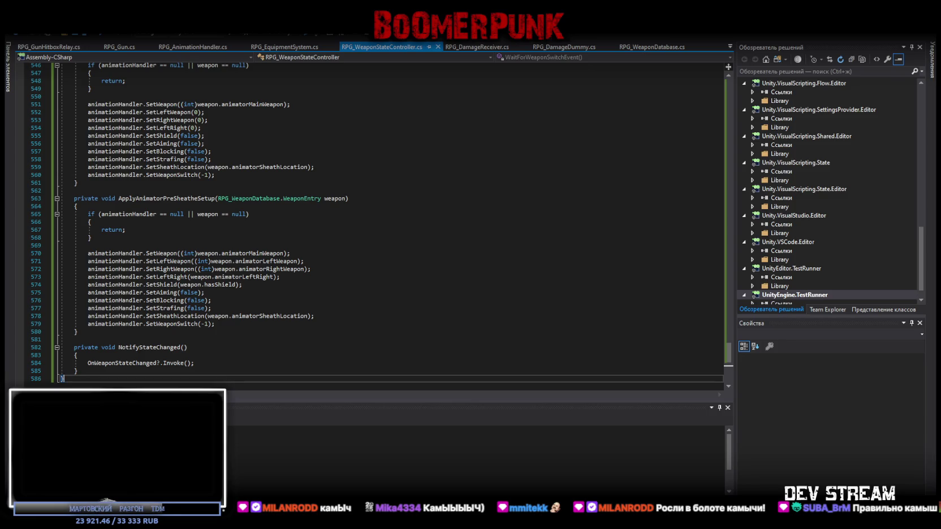
key(alt+Tab)
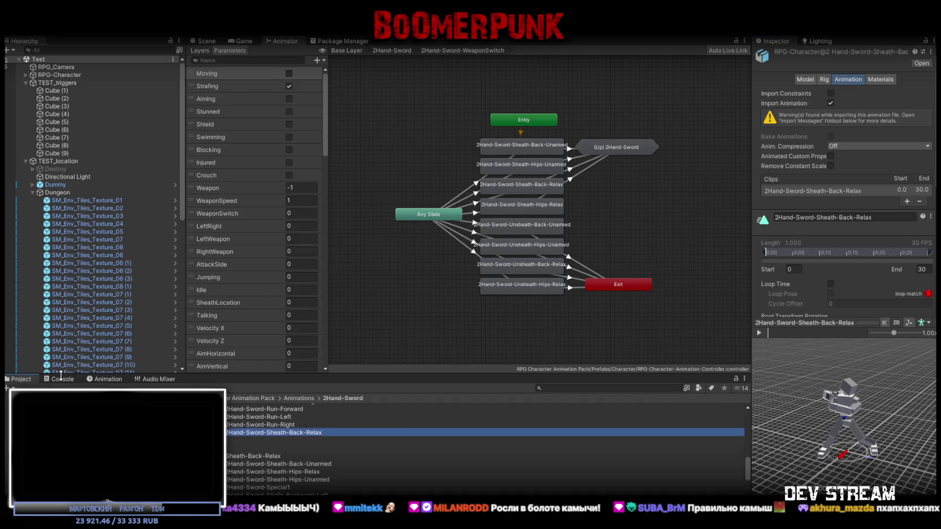
Step: Clear the CS0414 warnings from the Console, then show the Scene view
click(61, 379)
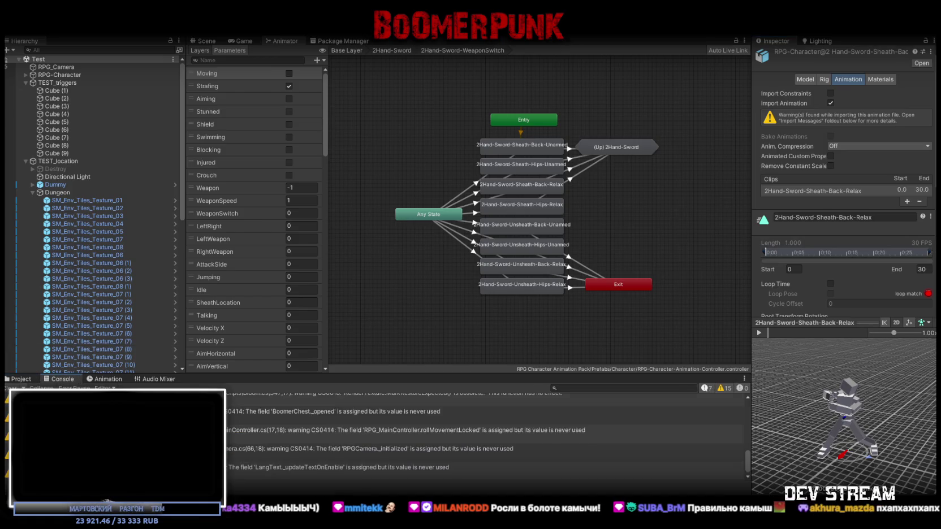
click(22, 387)
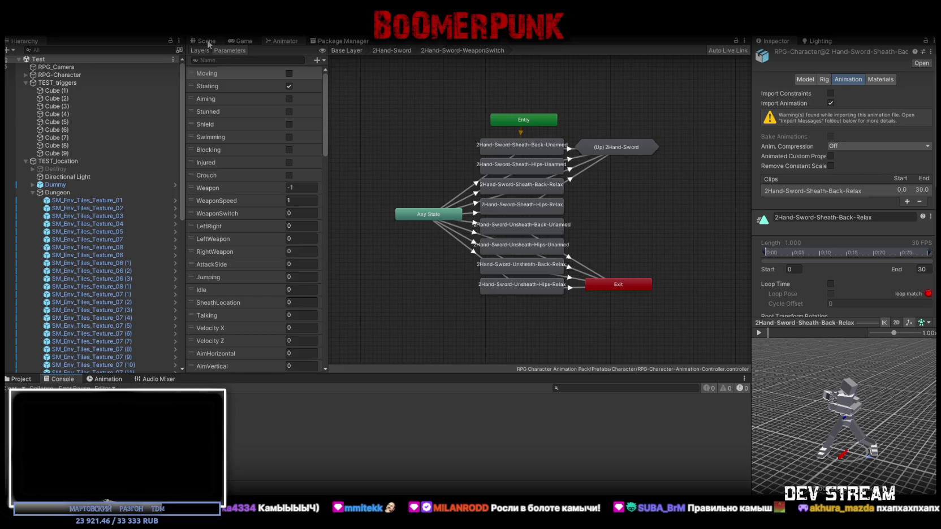
click(208, 43)
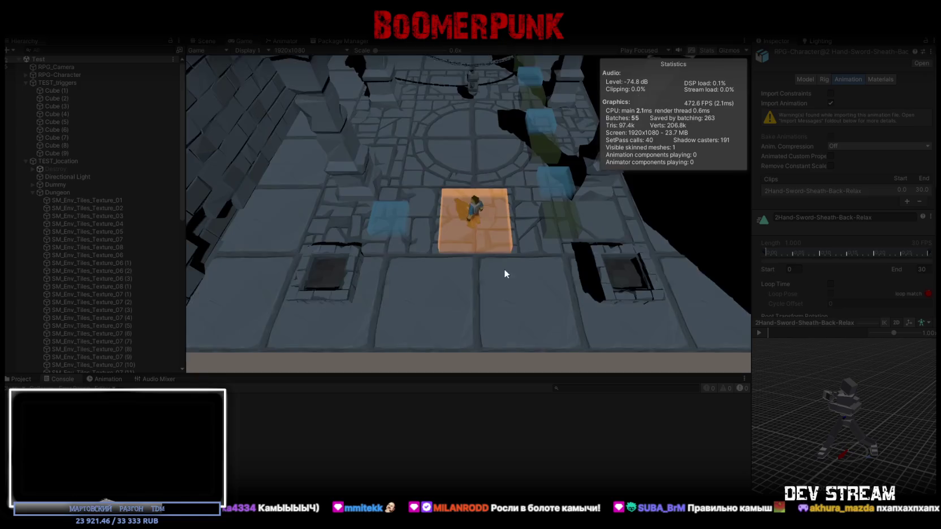
Step: Click-walk the character across the circular dungeon floor, then swing the sword twice
click(474, 160)
click(479, 206)
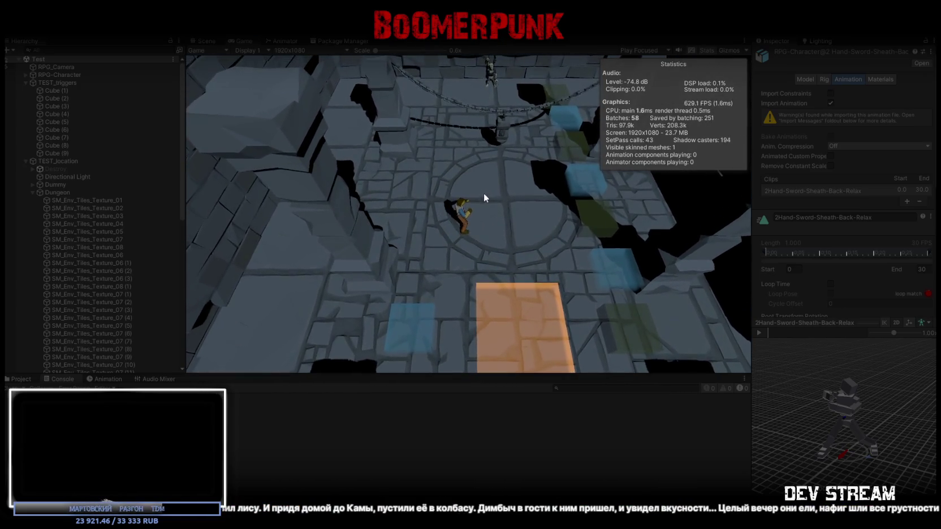
click(509, 216)
key(a)
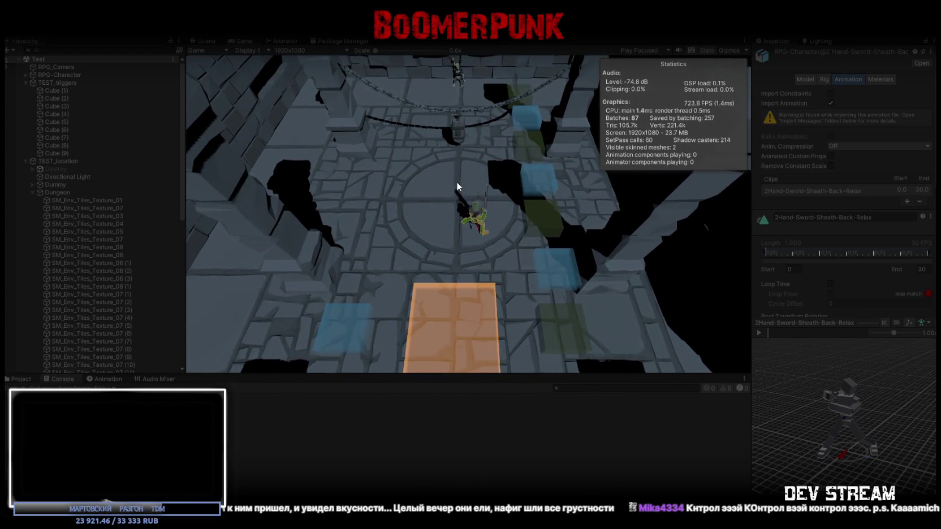
click(456, 182)
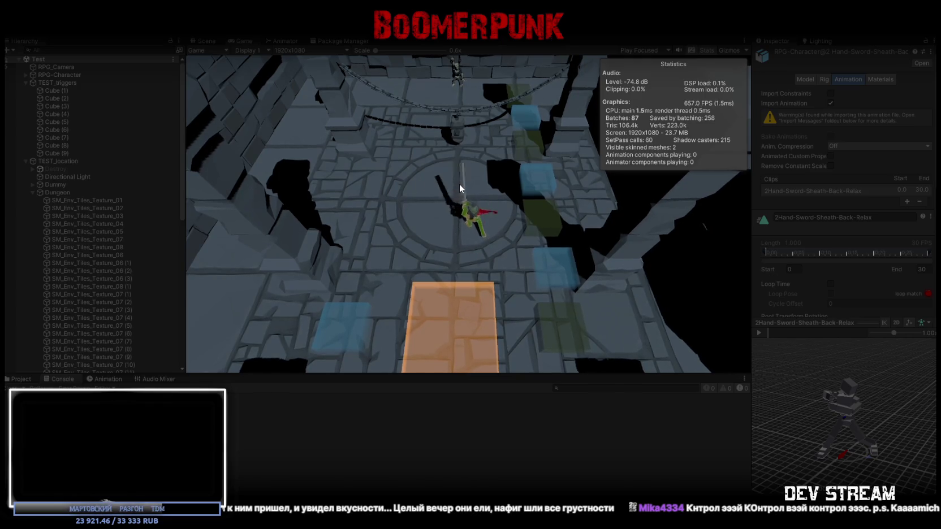
click(458, 184)
Step: Walk the character onto the orange pad and up-left with WASD, then swing the sword again
key(s)
key(w)
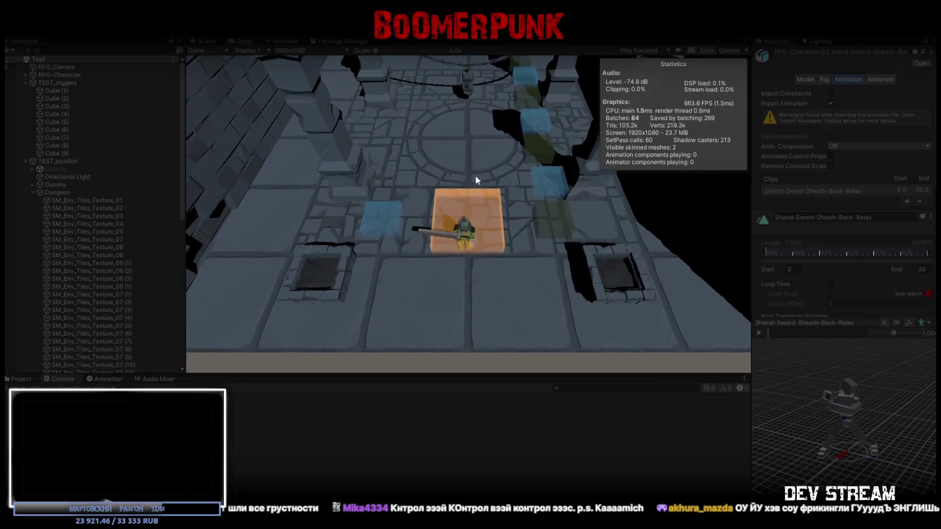
key(w)
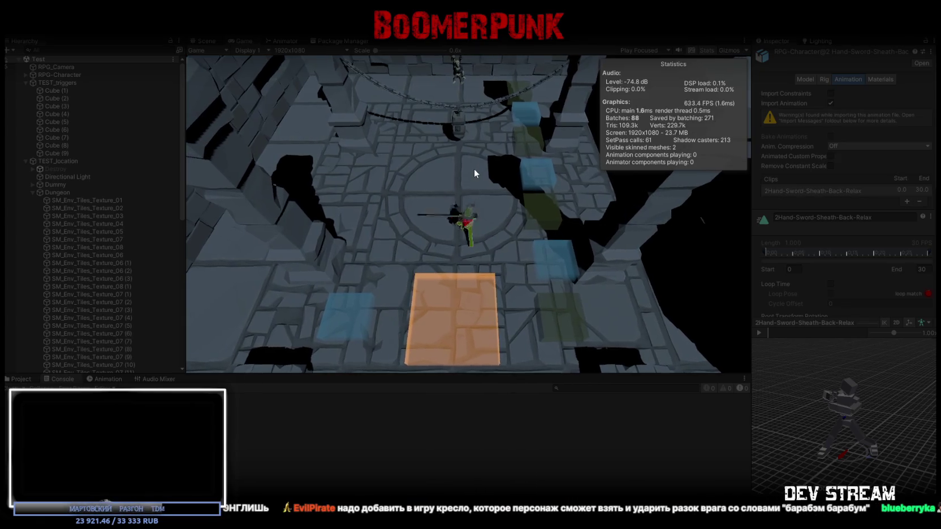
key(w+a)
click(480, 166)
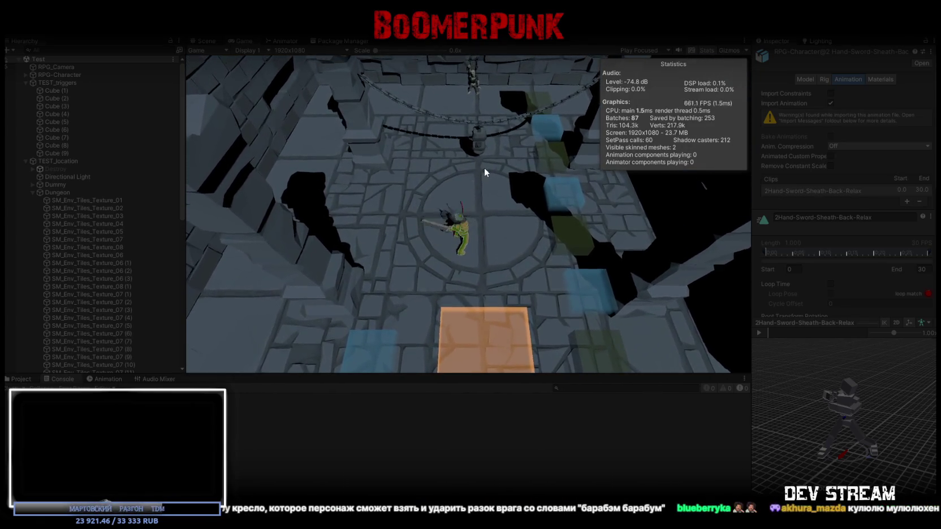
Step: Walk the character back and forth between the orange pad and the circle's centre
key(s)
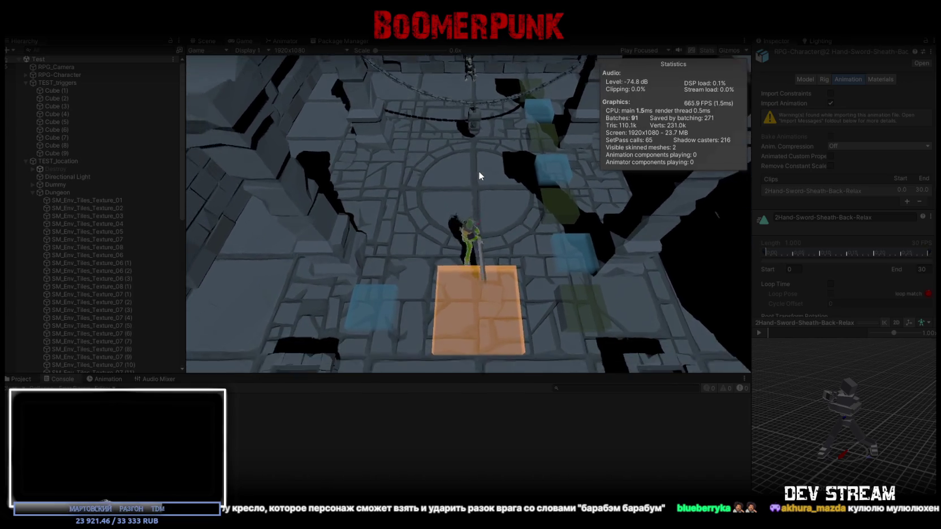
key(w)
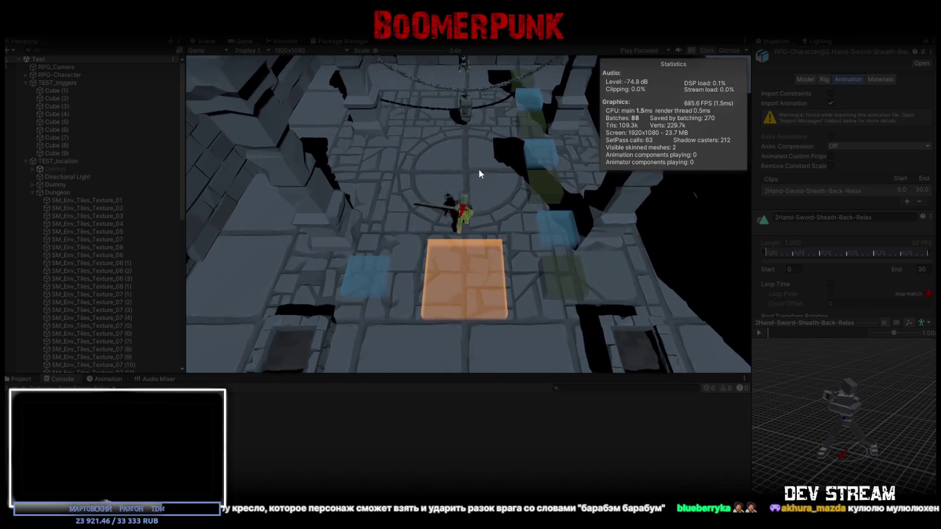
key(s)
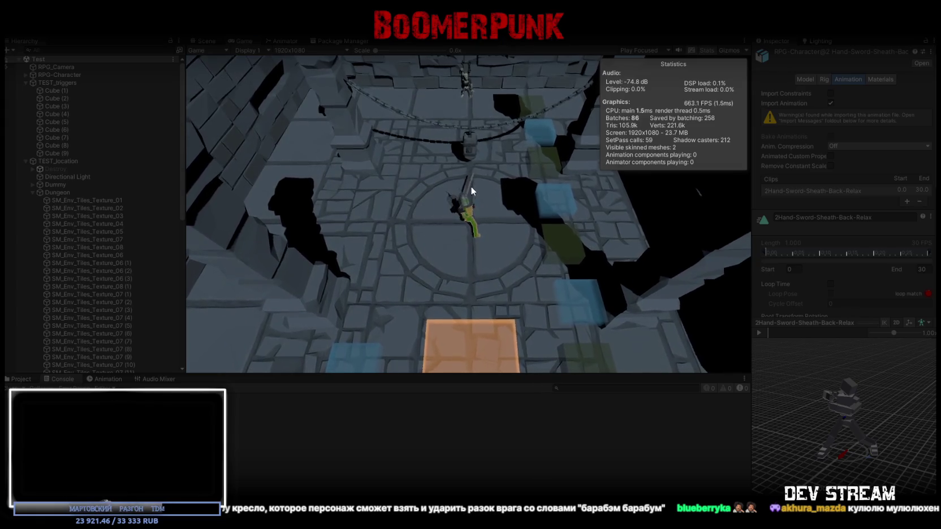
key(s)
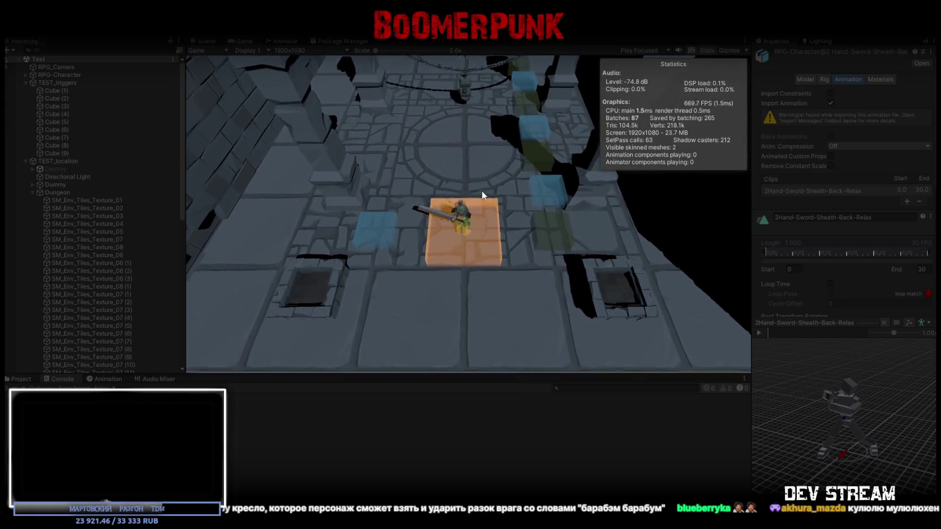
key(w)
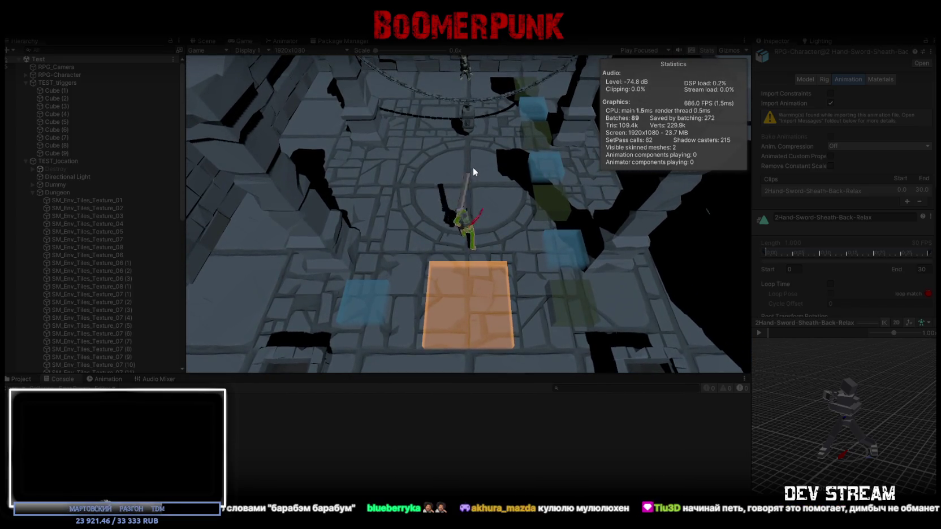
key(w)
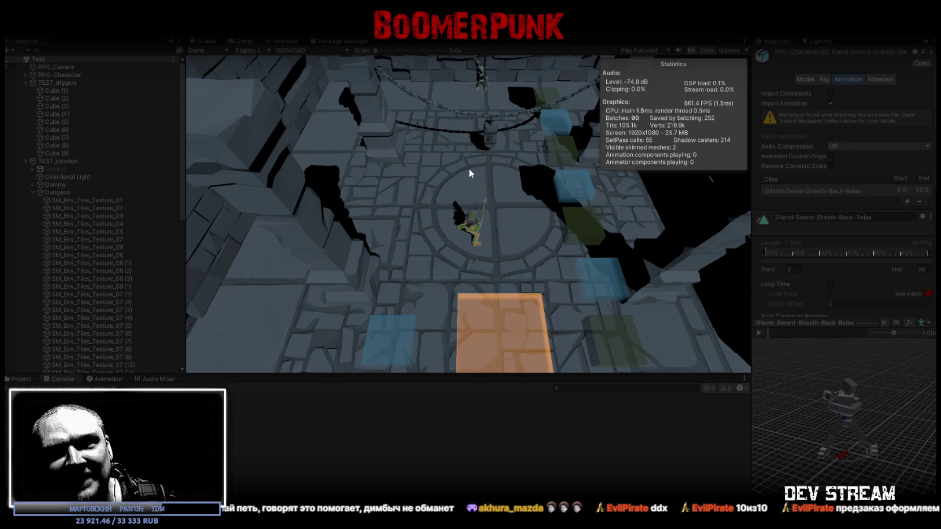
Step: Walk the character north, attack the dummy, then visit the blue trigger cubes and return
click(469, 168)
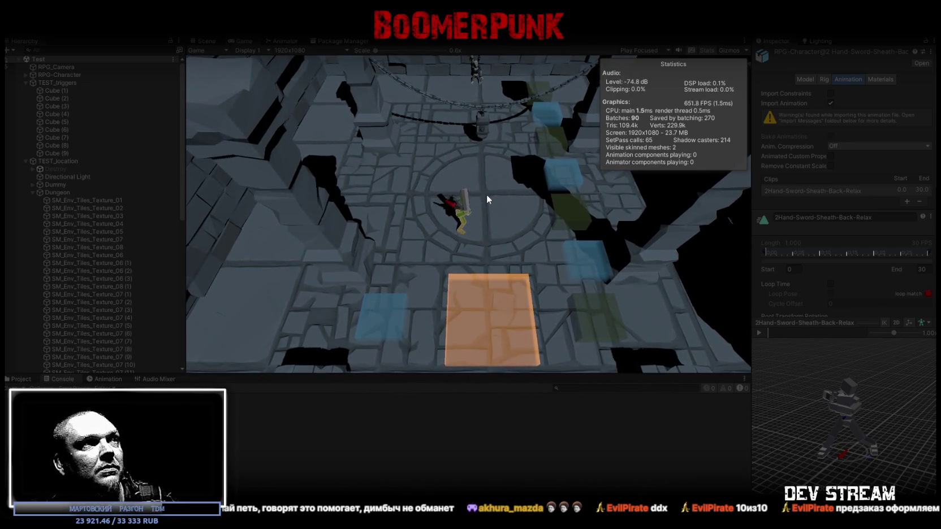
click(485, 194)
click(480, 183)
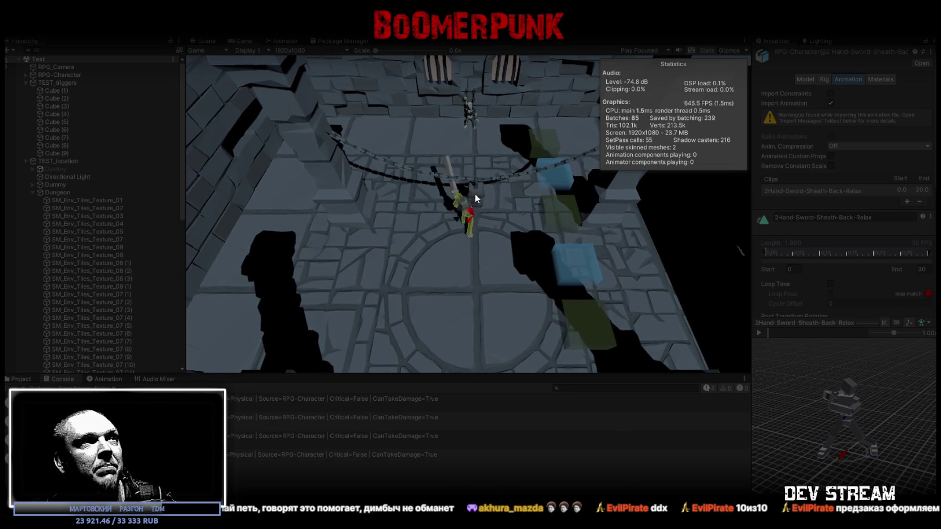
key(s)
key(d)
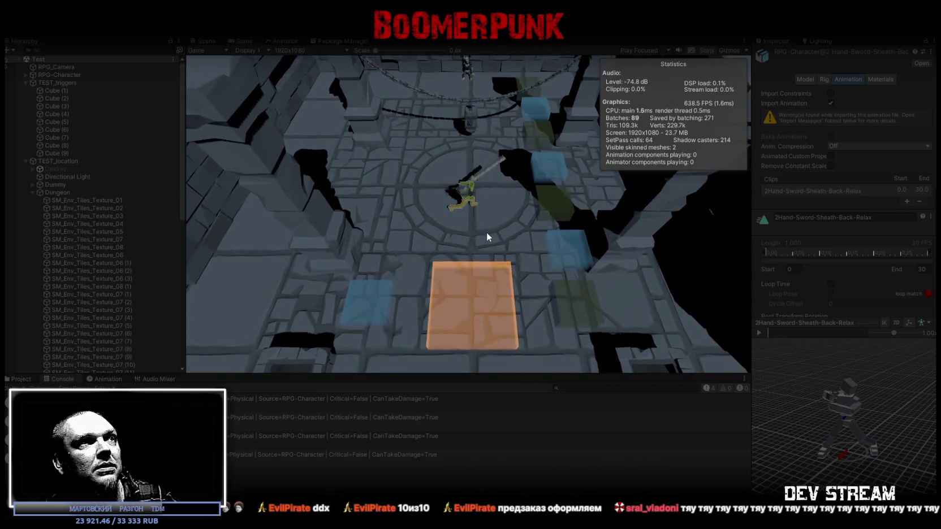
key(a)
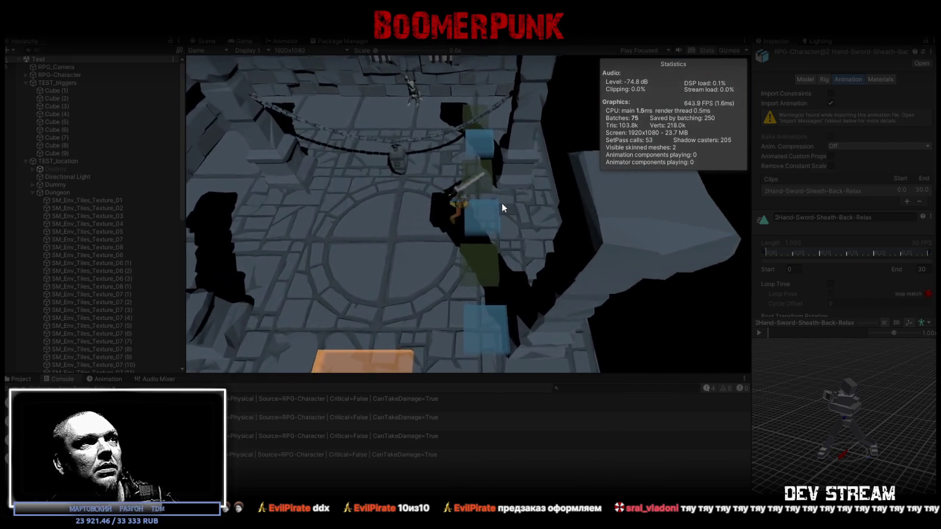
Step: Walk the character south toward the orange pad, back north, then east across the room
key(s)
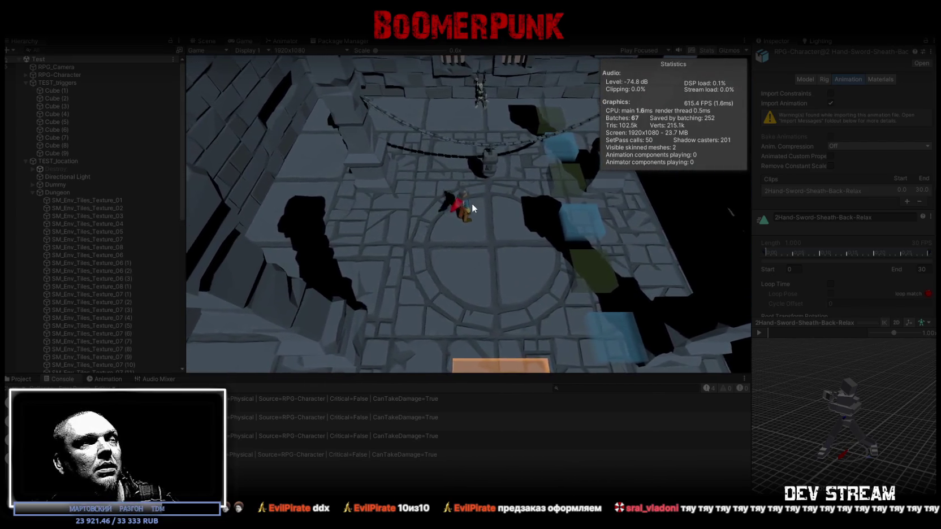
key(w)
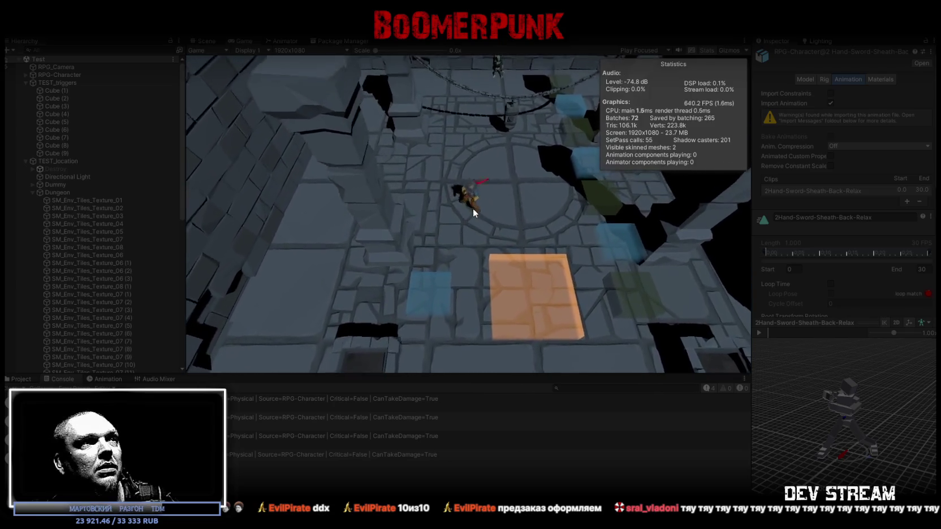
key(d)
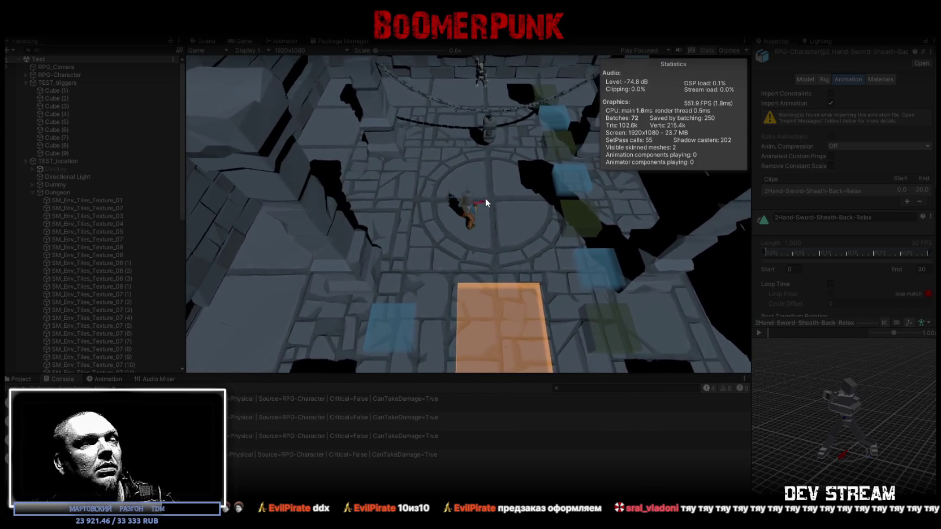
key(d)
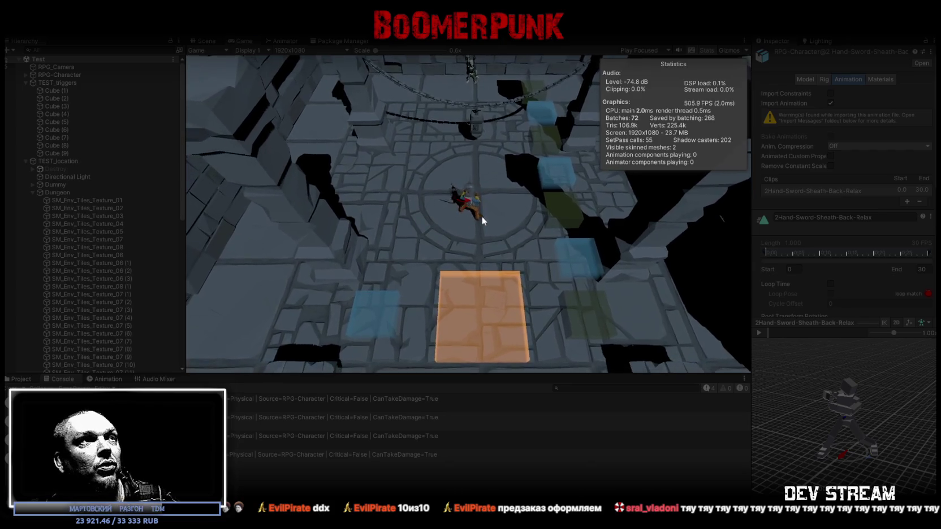
key(d)
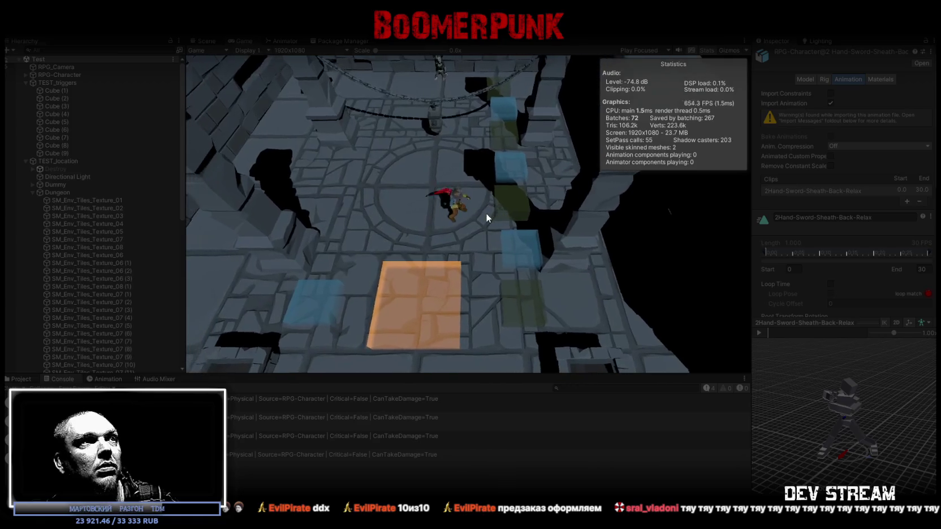
Step: Turn the character west, north and north-west with the sword drawn, then stop Play mode
key(a)
key(a)
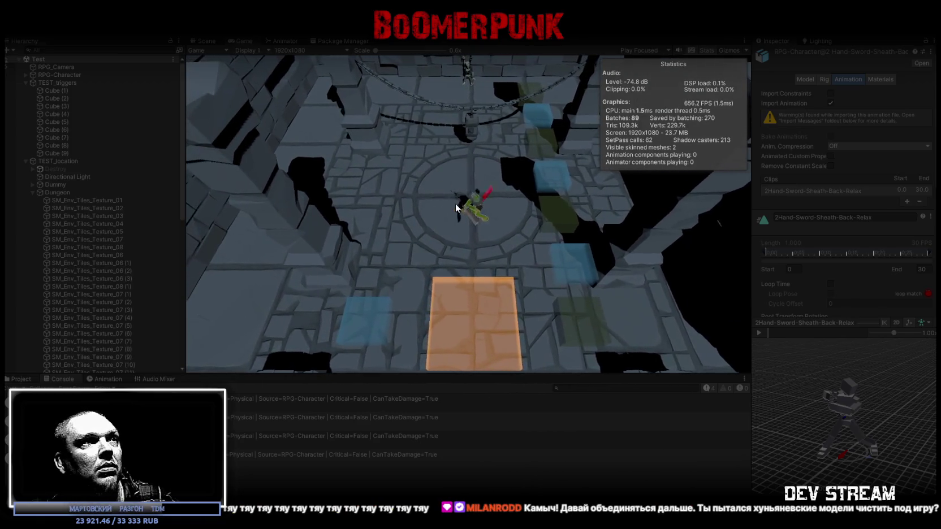
key(w)
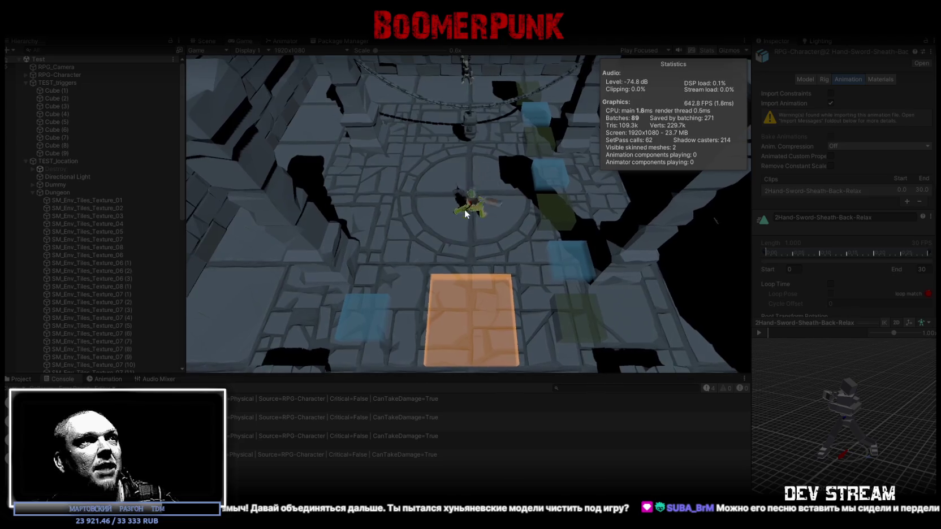
key(a)
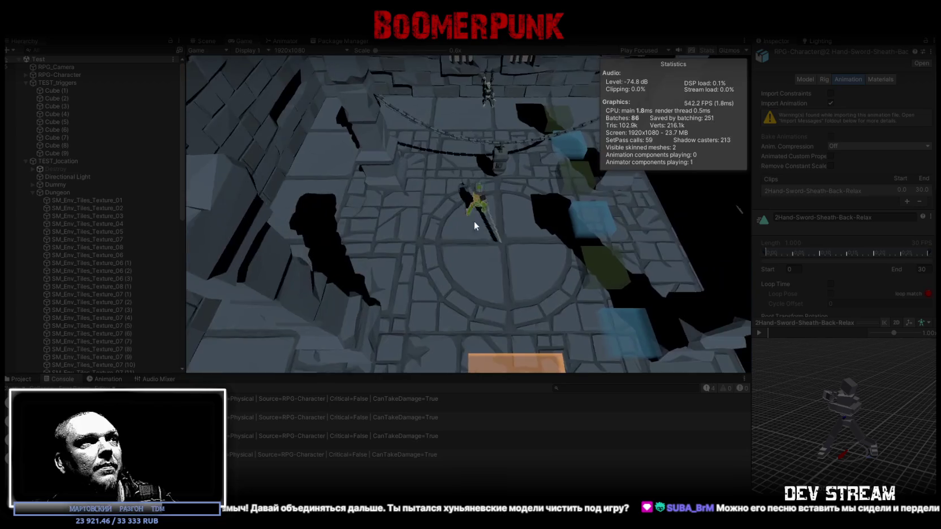
click(463, 26)
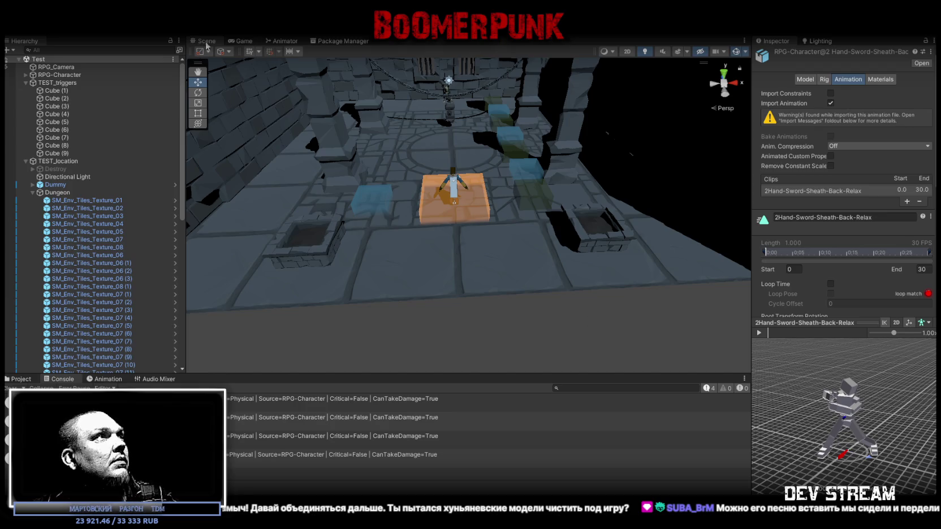
Step: Open Project Settings at the Input Manager via the Edit menu and shift the window left
click(24, 14)
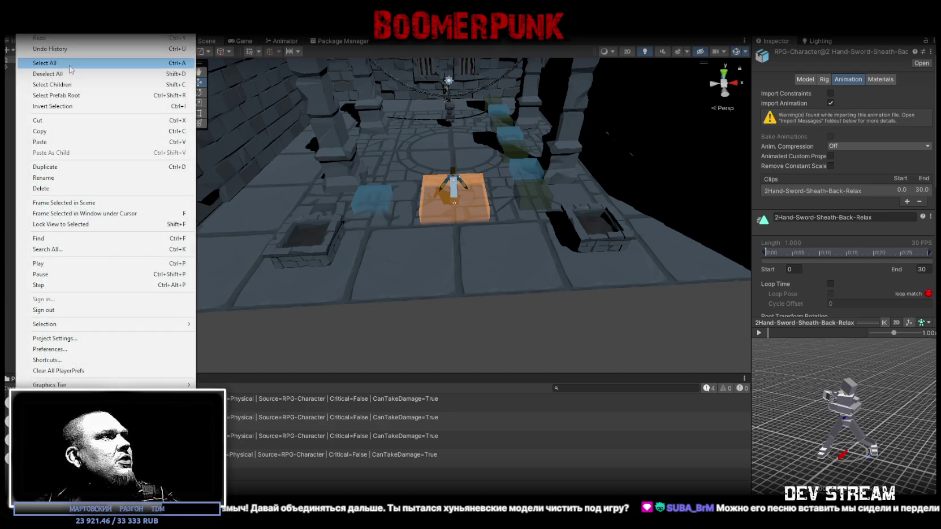
click(63, 339)
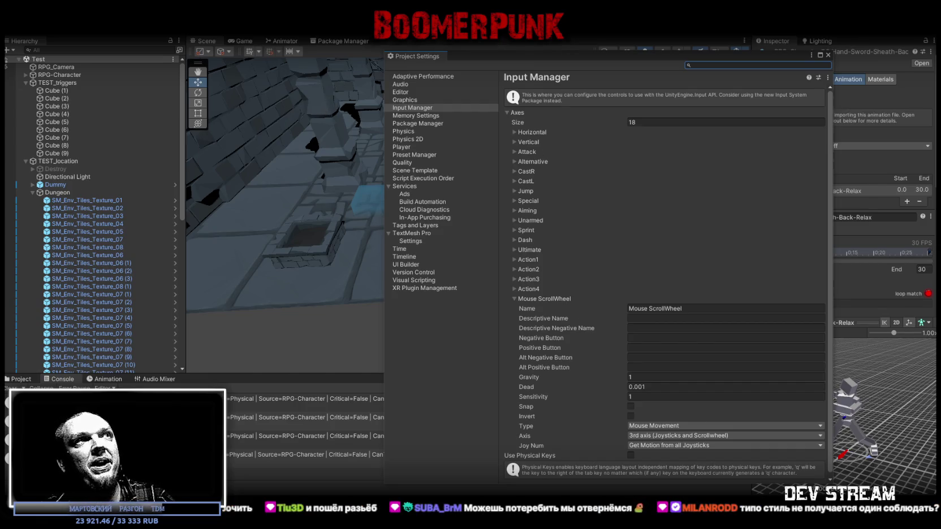
mouse_move(485, 51)
mouse_down()
mouse_move(364, 56)
mouse_move(366, 66)
mouse_up()
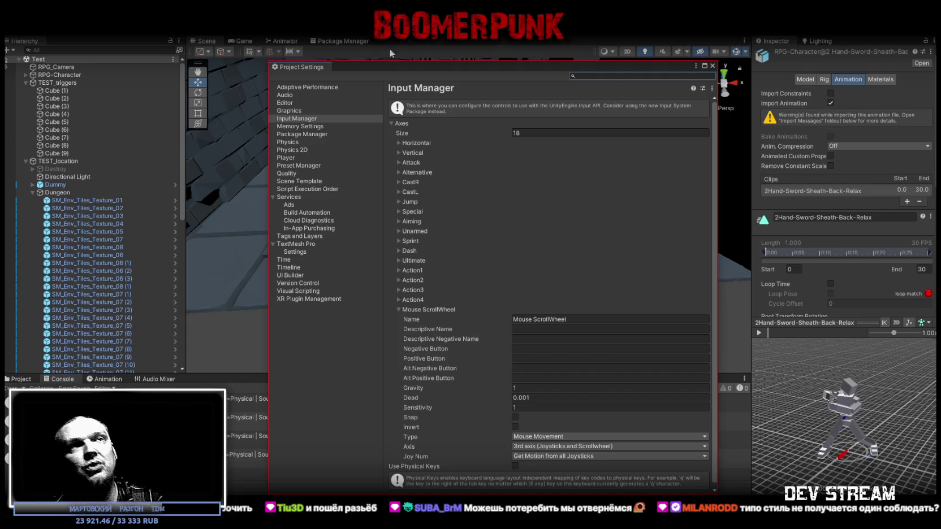
Step: Select a dungeon floor tile in the Scene view and close Project Settings
click(223, 245)
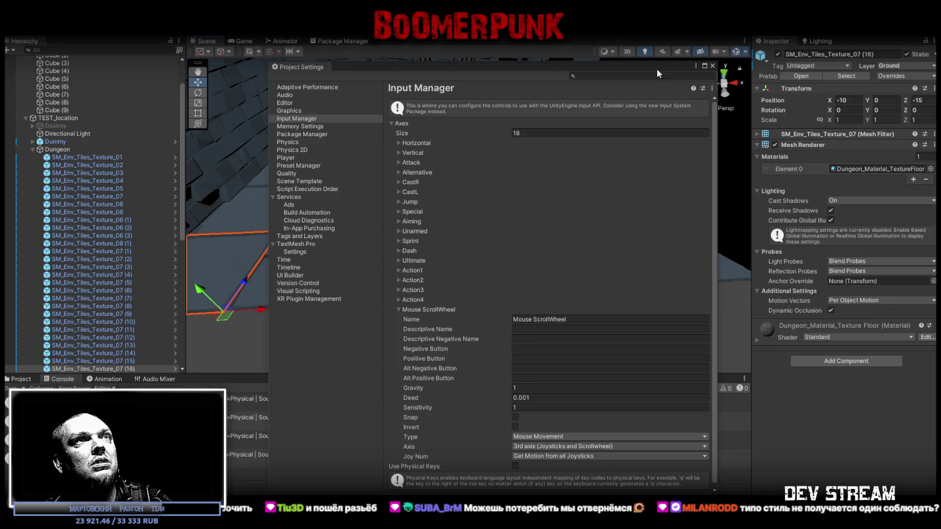
click(712, 66)
Step: Follow floor tile SM_Env_Tiles_Texture_07 (13)'s TextureFloor material to the FloorTiles_01 texture's import settings
click(536, 252)
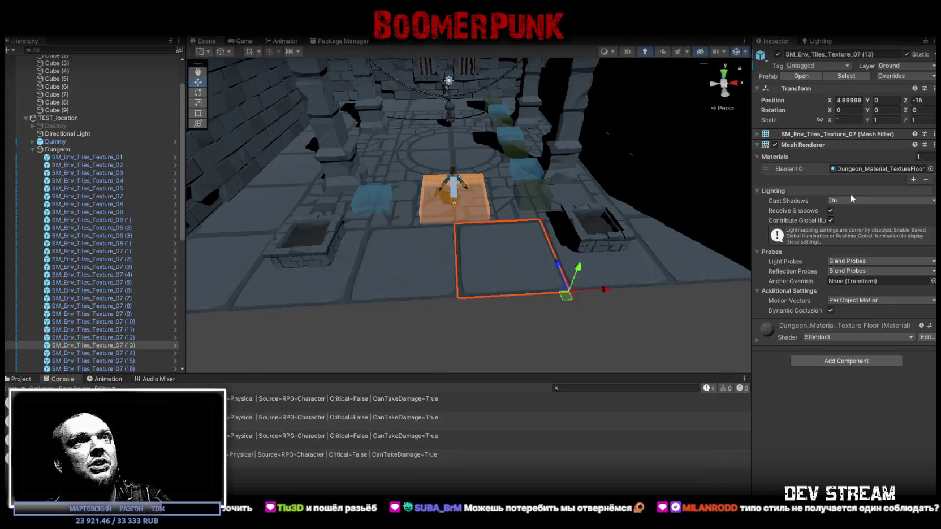
click(20, 380)
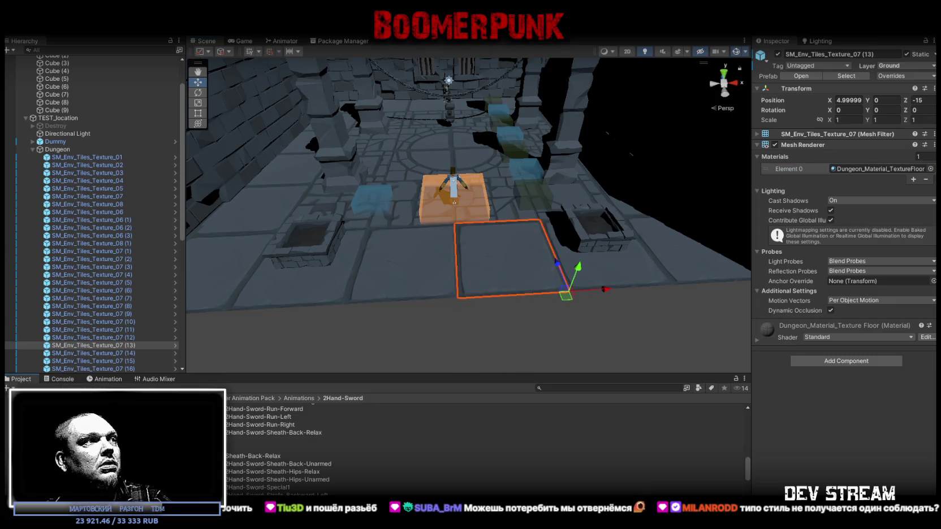
click(846, 169)
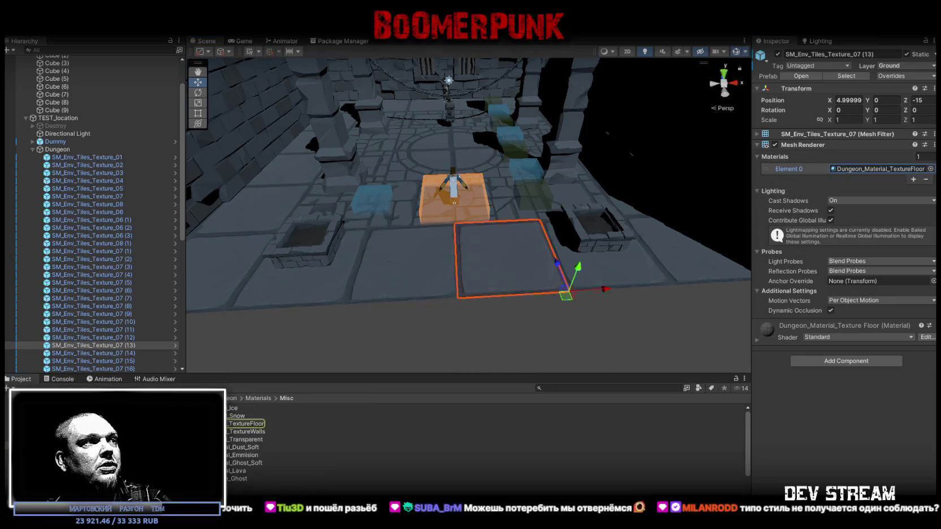
double_click(845, 169)
click(765, 98)
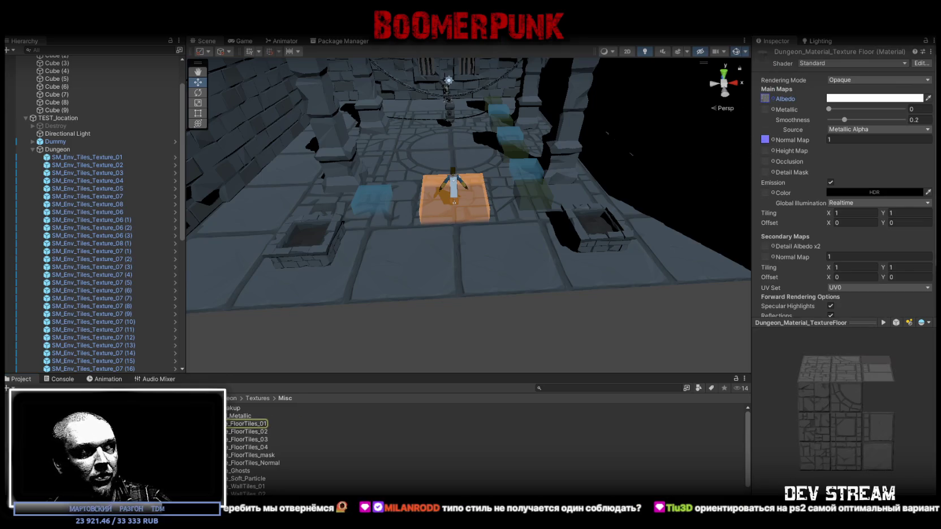
click(249, 424)
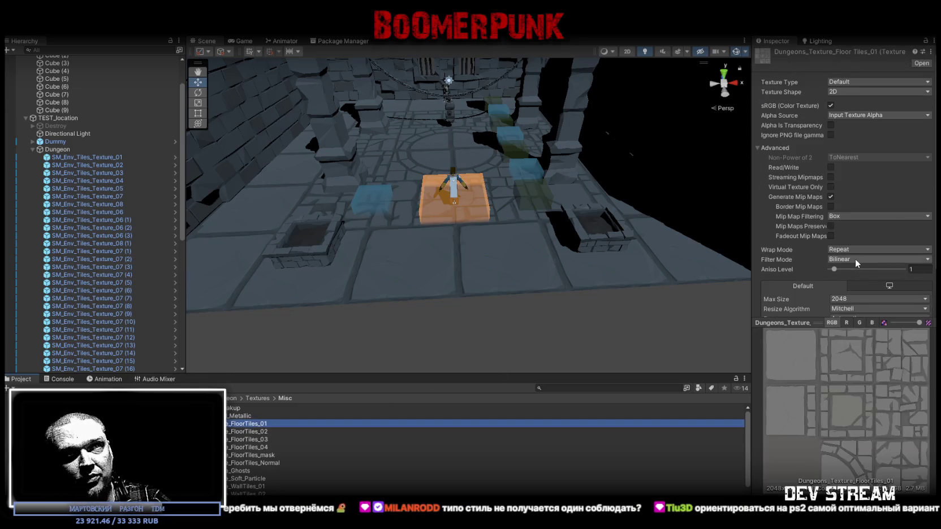
Step: Set FloorTiles_01's Filter Mode to Point (no filter) and Max Size to 128
click(857, 260)
click(863, 274)
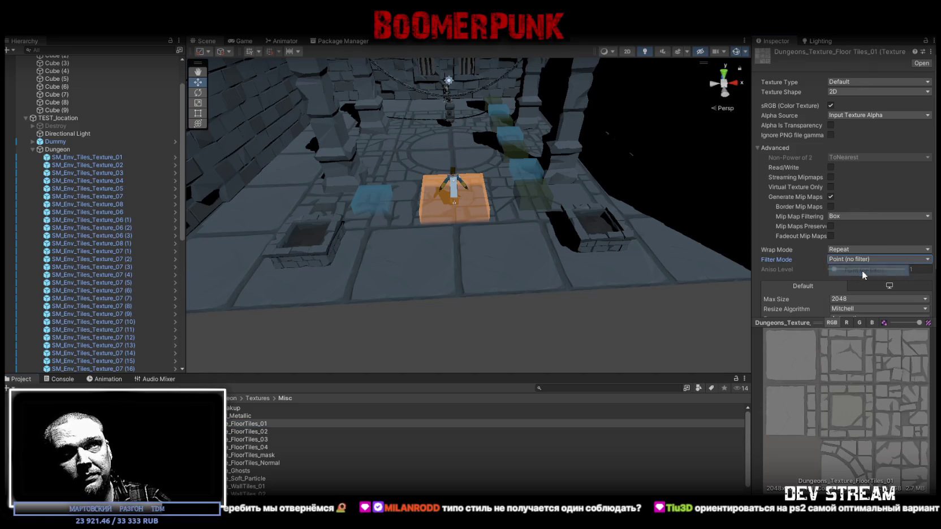
click(861, 303)
click(858, 327)
scroll(905, 288, down, 2)
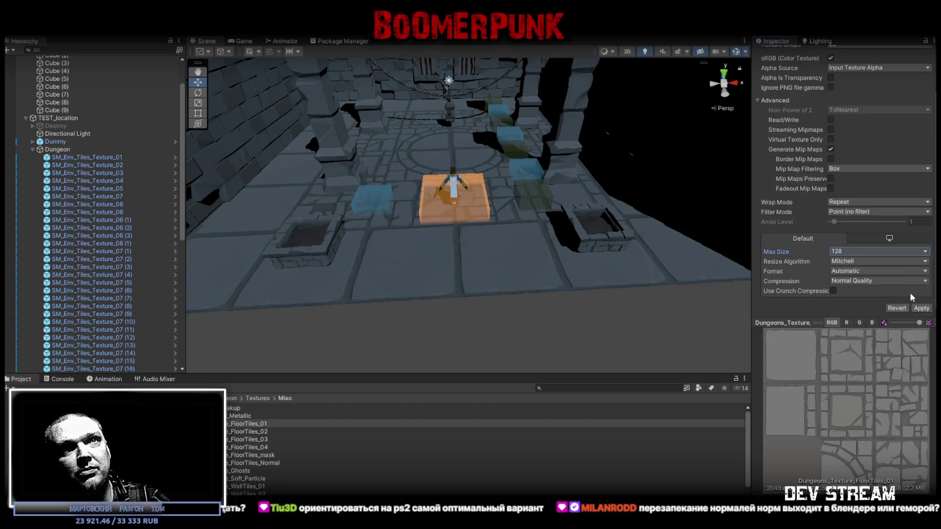
Step: Apply the FloorTiles_01 import settings and orbit the Scene view to inspect the pixelated floor
click(921, 308)
scroll(583, 259, up, 5)
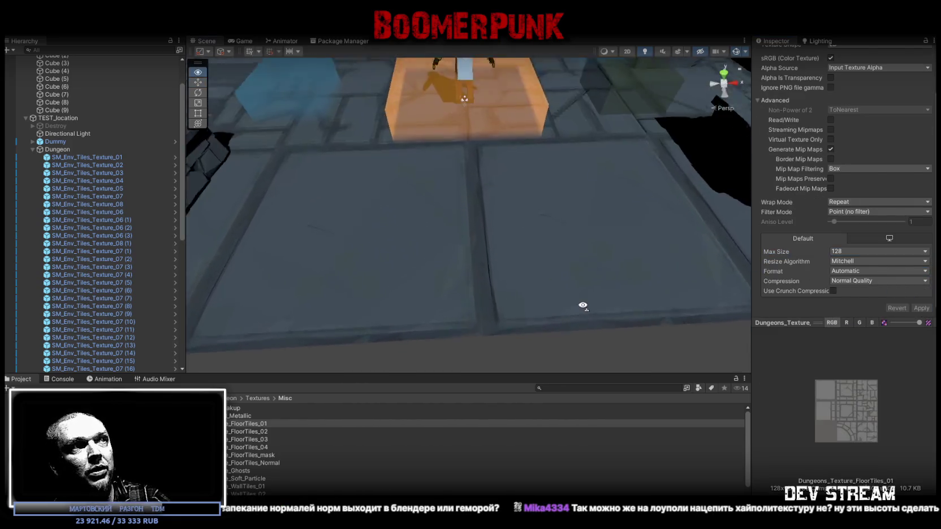
mouse_move(583, 306)
mouse_down()
mouse_move(573, 321)
mouse_move(490, 242)
mouse_move(455, 191)
mouse_move(481, 231)
mouse_move(540, 191)
mouse_move(533, 209)
mouse_move(571, 226)
mouse_up()
scroll(888, 263, up, 2)
scroll(543, 215, down, 10)
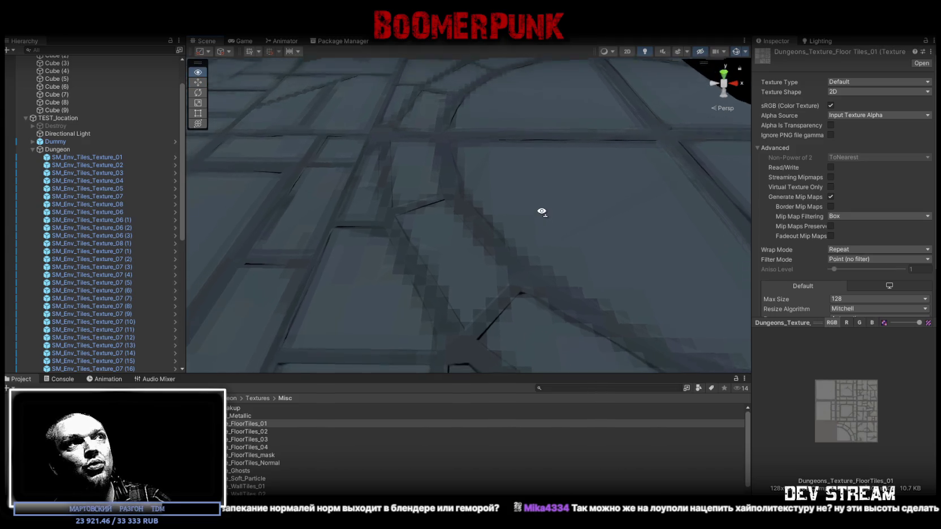
drag(542, 220, 542, 159)
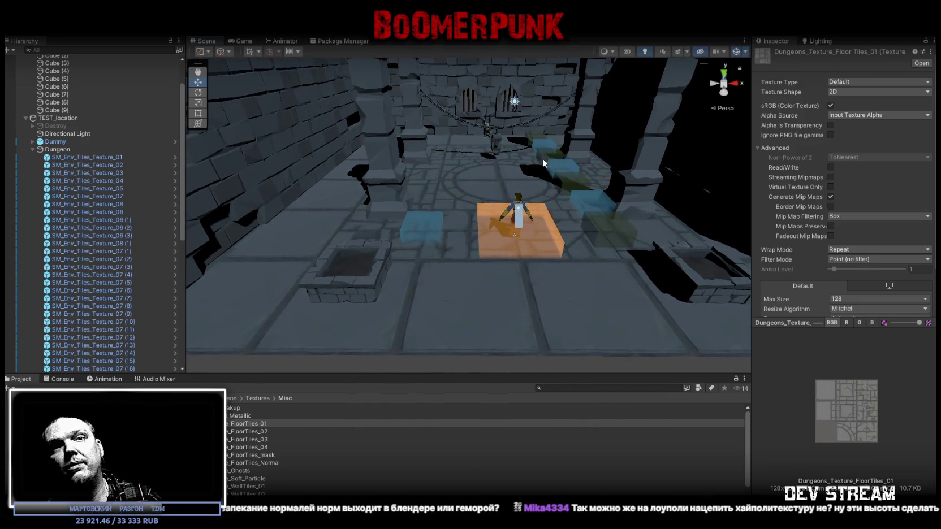
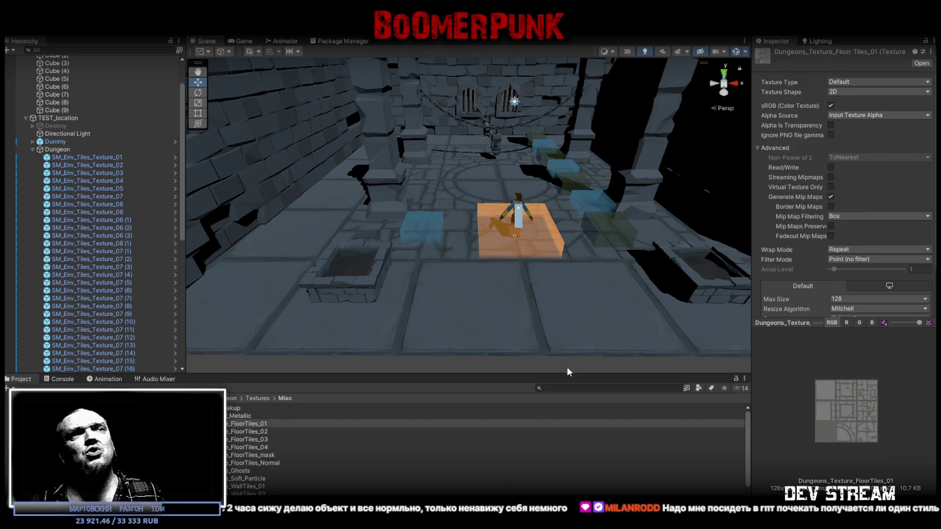
Step: Select the Dummy and open its SM_Prop_Weight_01 mesh's Model import settings
click(571, 391)
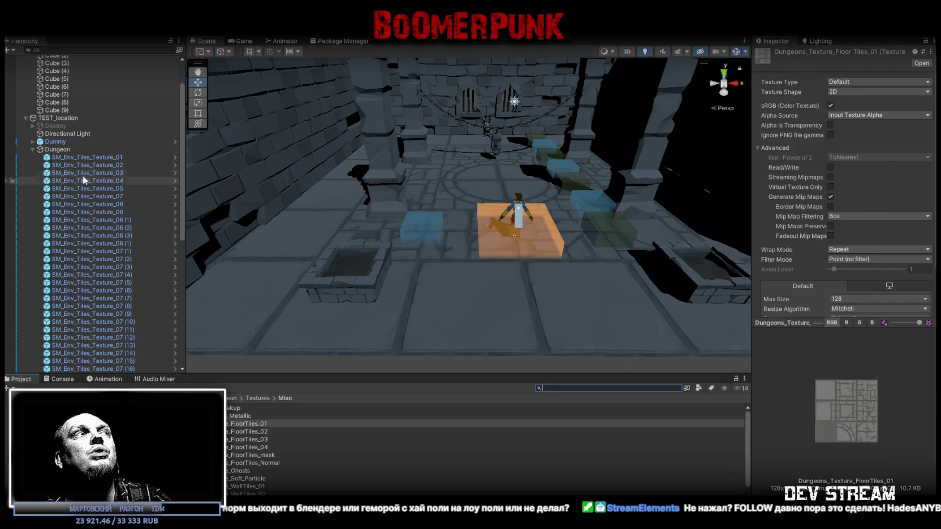
click(82, 158)
click(520, 288)
mouse_move(520, 288)
mouse_down()
mouse_move(530, 215)
mouse_move(476, 238)
mouse_up()
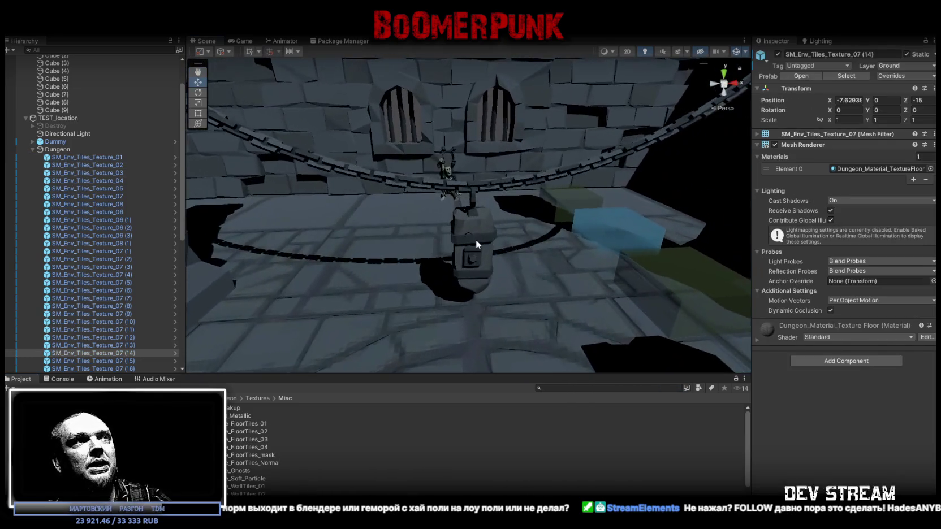
click(475, 238)
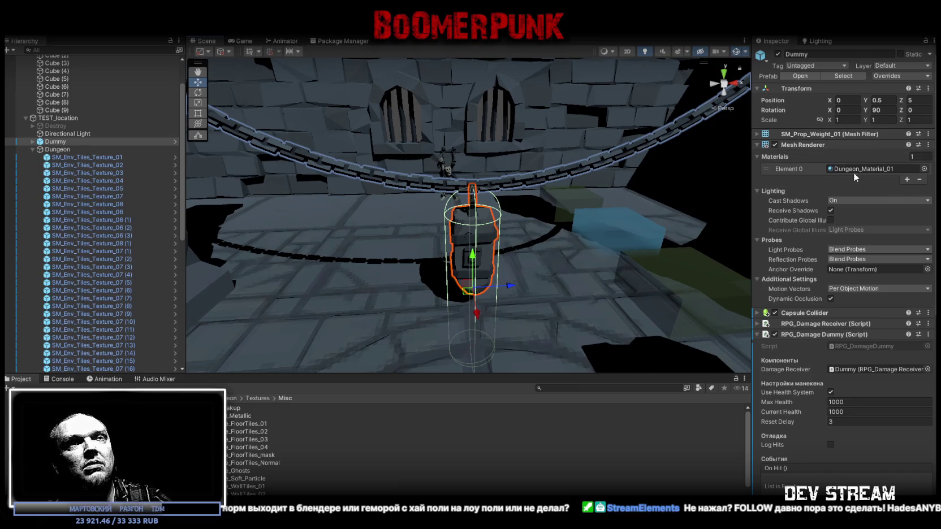
click(758, 138)
click(837, 146)
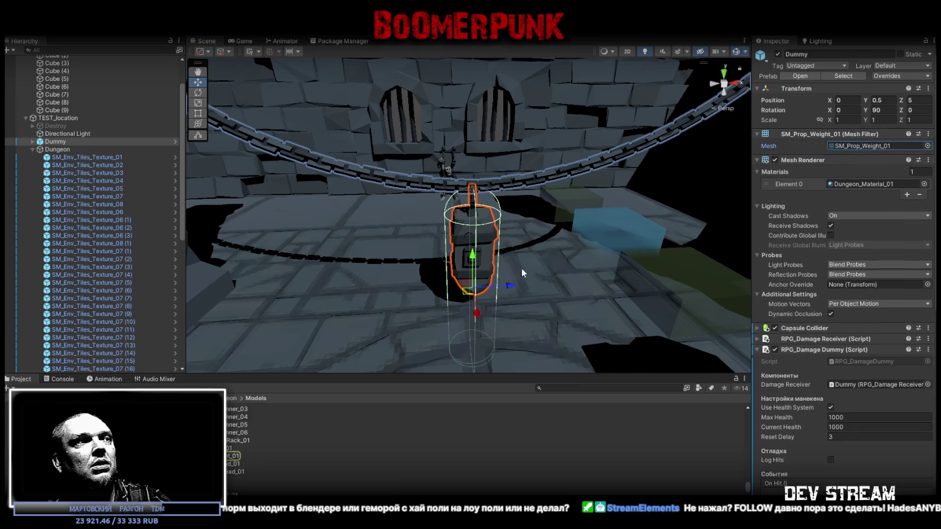
click(271, 448)
click(809, 79)
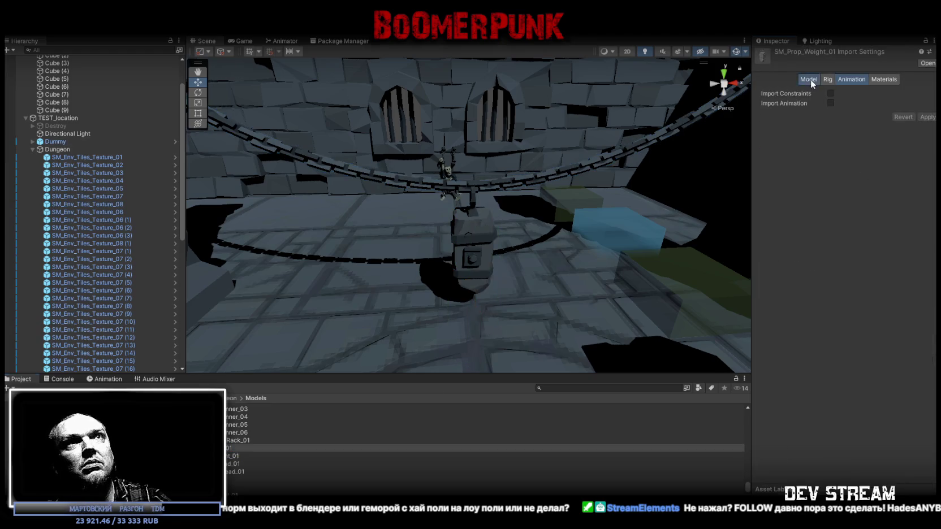
scroll(820, 238, down, 3)
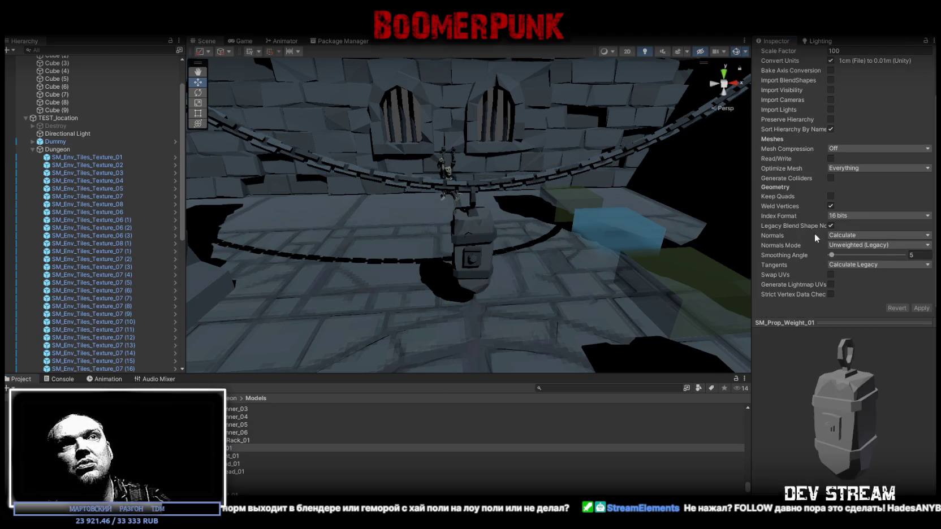
Step: Apply Normals set to Import on the weight mesh, then reapply Calculate
click(848, 235)
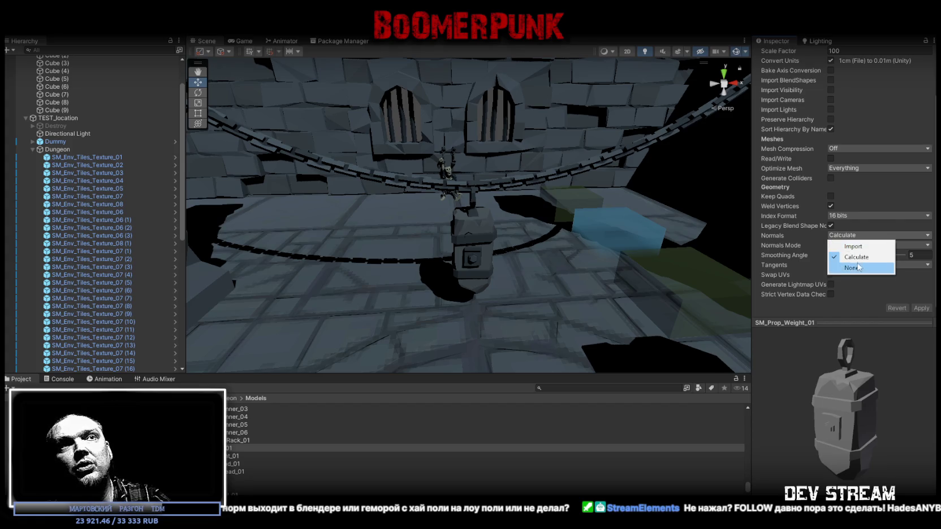
click(854, 246)
click(922, 308)
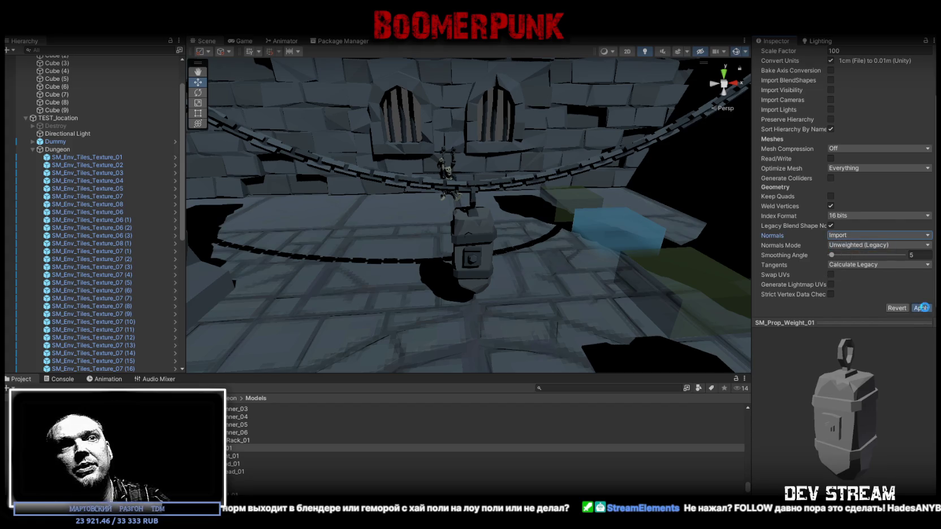
click(846, 236)
click(857, 257)
click(922, 308)
mouse_move(470, 168)
mouse_down()
mouse_move(492, 186)
mouse_move(487, 193)
mouse_move(481, 186)
mouse_move(509, 181)
mouse_up()
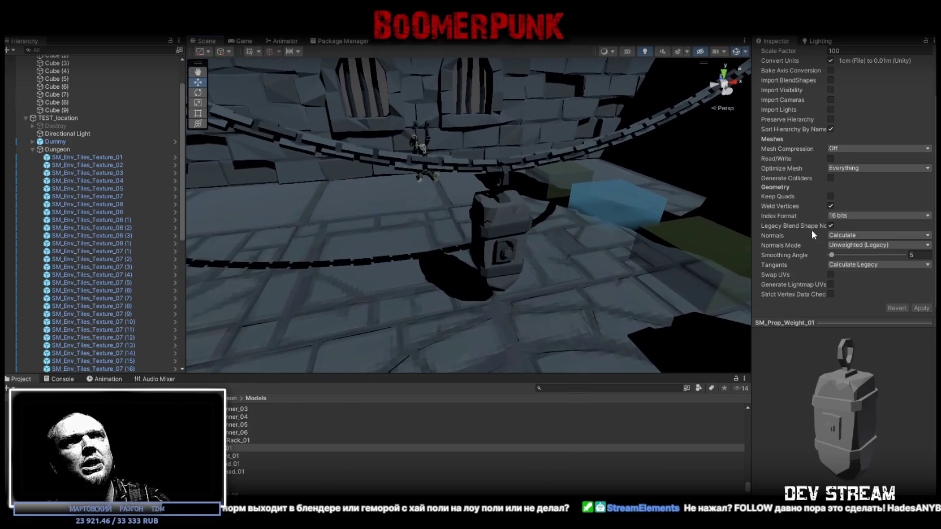
Step: Compare the weight's shading with Import normals again, ending with Calculate applied
click(852, 237)
click(848, 246)
click(922, 308)
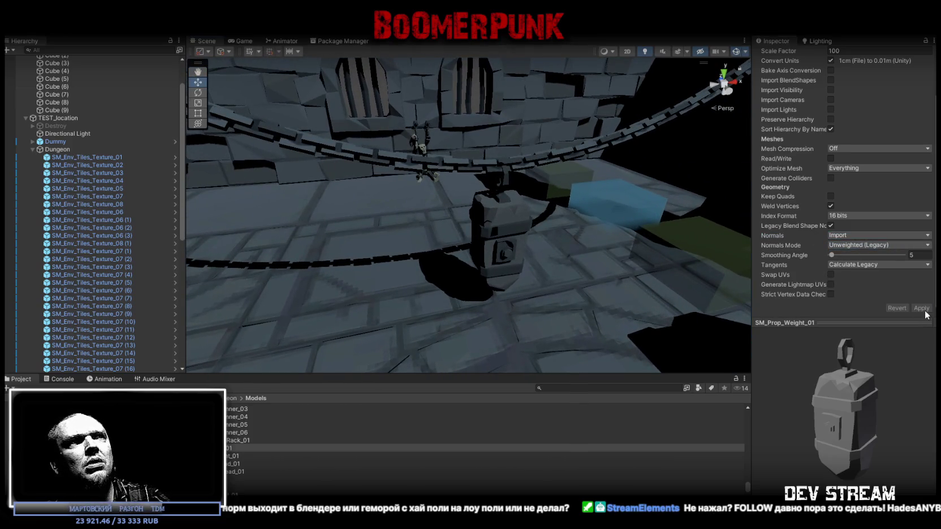
mouse_move(566, 243)
mouse_down()
mouse_move(420, 259)
mouse_move(685, 276)
mouse_move(497, 271)
mouse_move(509, 271)
mouse_up()
click(876, 235)
click(848, 254)
click(921, 308)
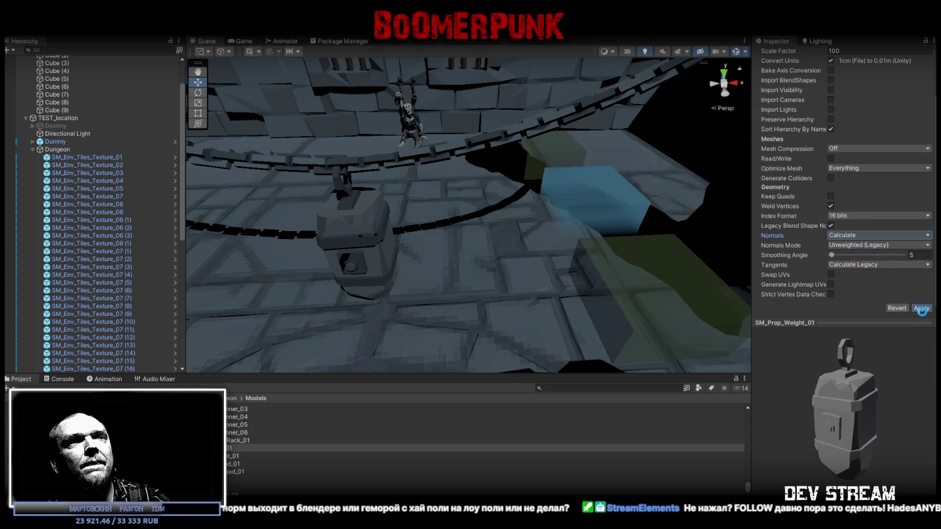
mouse_move(729, 263)
mouse_down()
mouse_move(595, 265)
mouse_move(511, 245)
mouse_up()
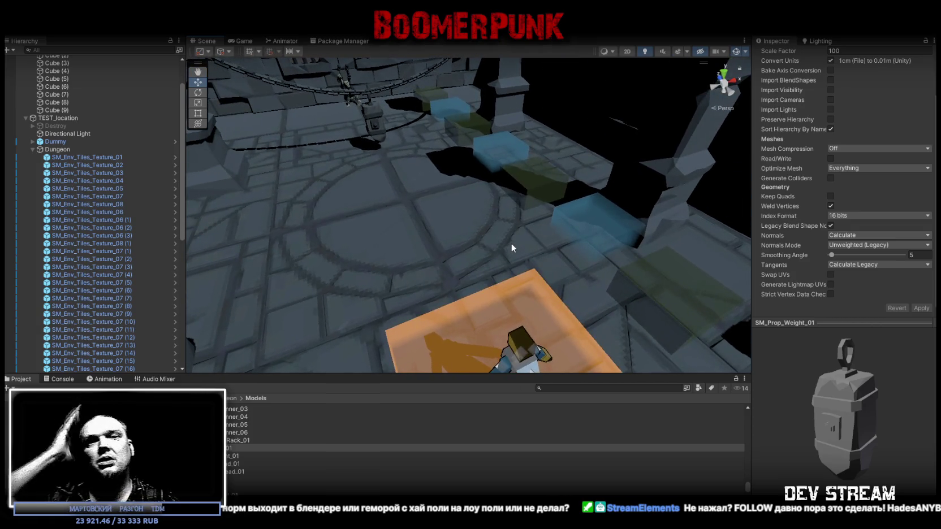
drag(512, 243, 436, 201)
scroll(437, 199, up, 6)
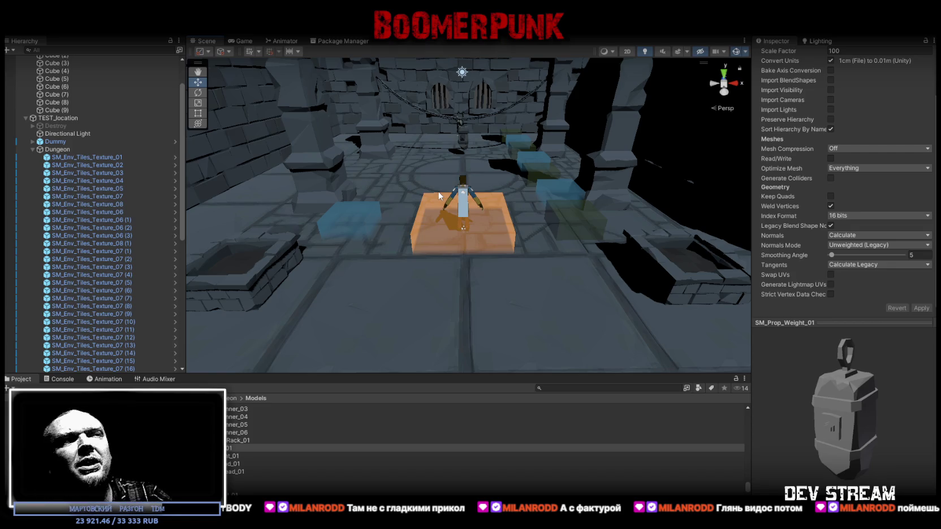
scroll(82, 191, up, 3)
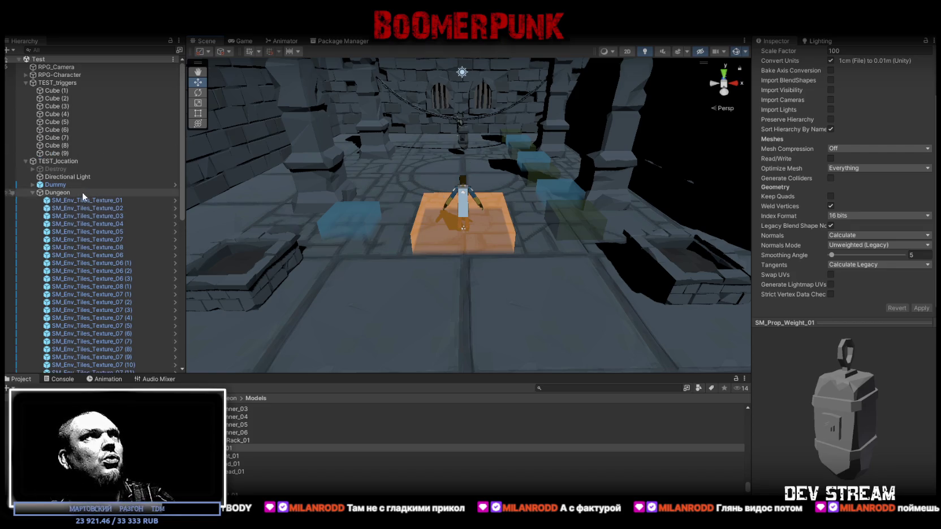
Step: Collapse the TEST_triggers and TEST_location groups in the Hierarchy
click(26, 82)
click(28, 90)
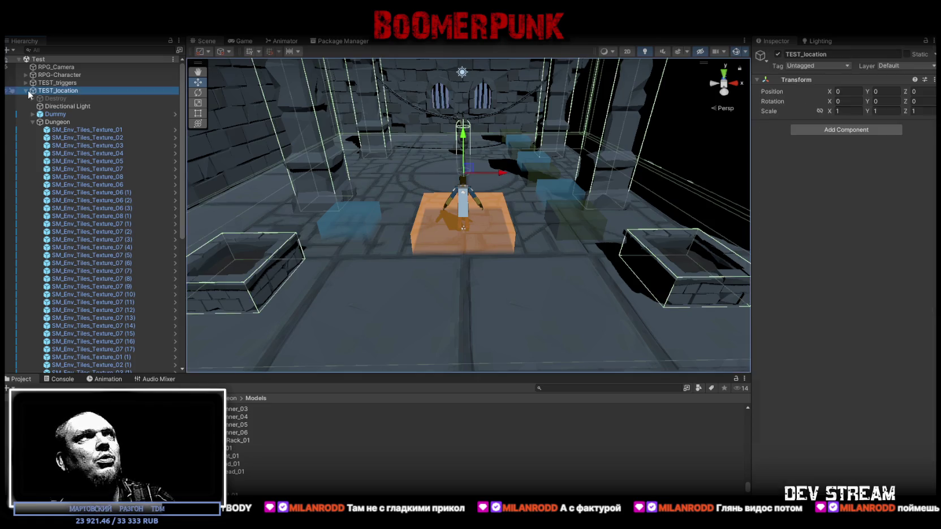
click(25, 90)
Step: Orbit to an overhead view of the room, deselect, and switch to the browser's My Assets page
drag(565, 226, 639, 233)
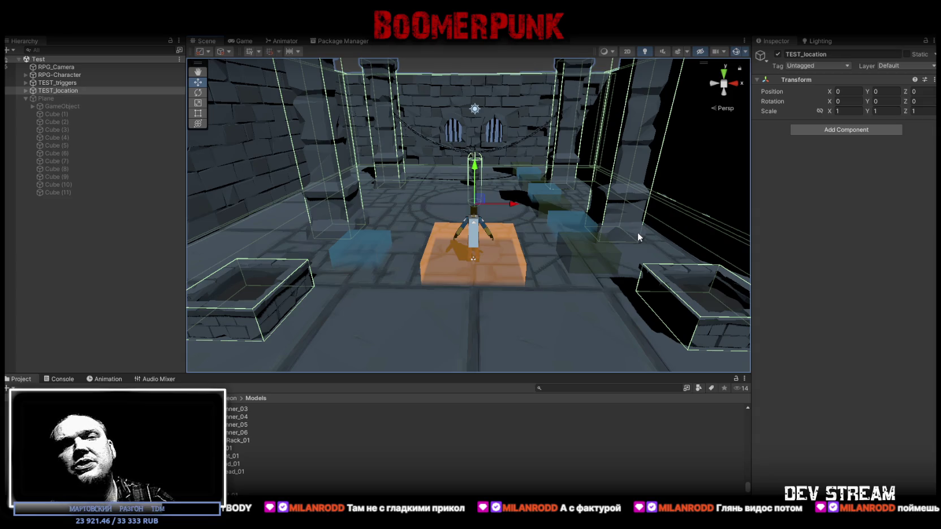
mouse_move(638, 233)
mouse_down()
mouse_move(662, 246)
mouse_move(645, 196)
mouse_move(578, 220)
mouse_move(584, 226)
mouse_up()
click(646, 196)
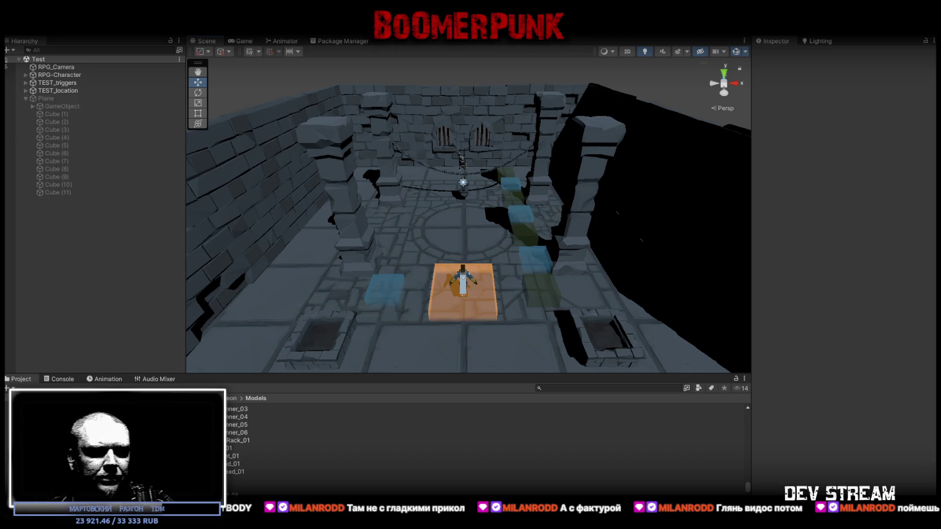
key(alt+Tab)
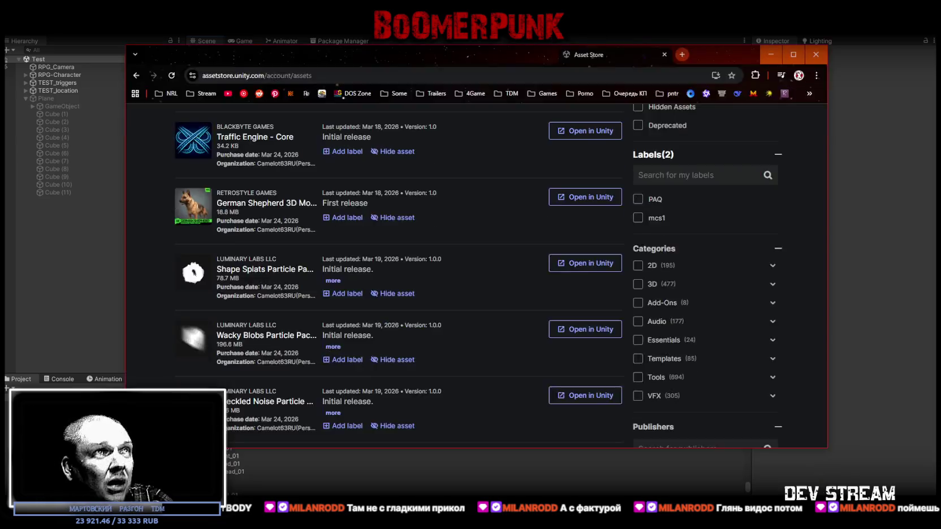
Step: Expand the Templates category, filter owned assets to Packs, and browse the results
click(767, 318)
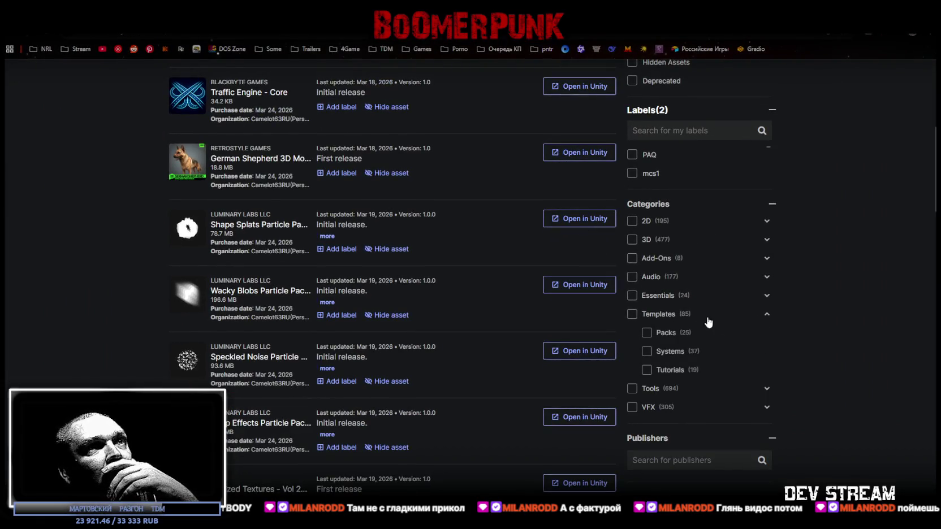
click(648, 333)
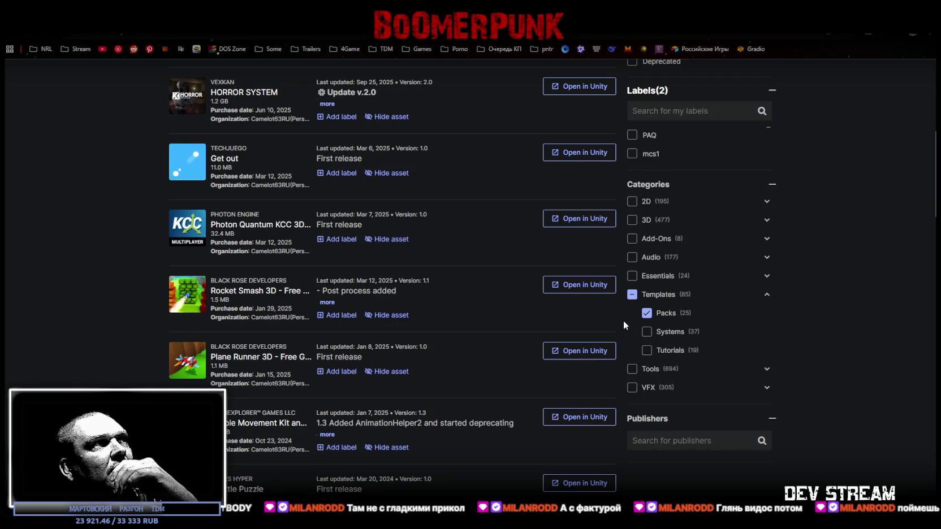
scroll(519, 312, up, 2)
scroll(520, 312, down, 4)
scroll(520, 311, down, 5)
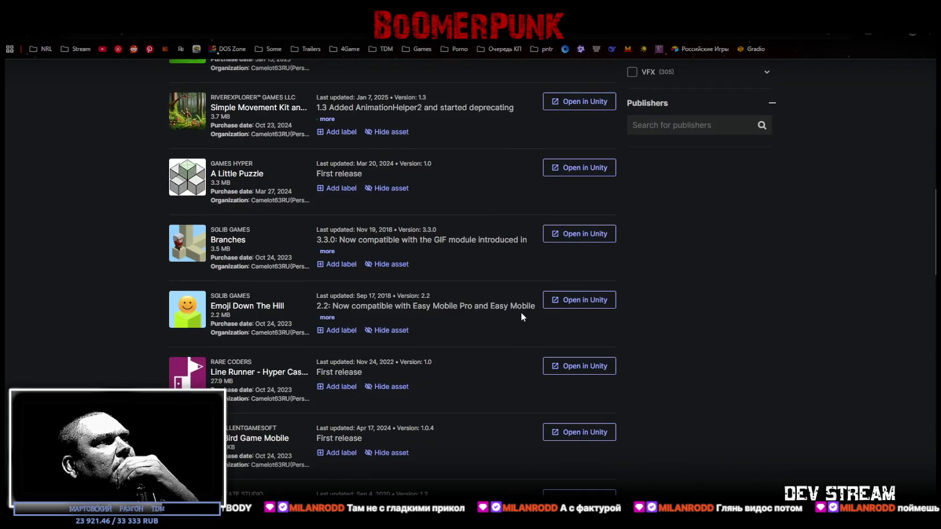
scroll(520, 312, down, 4)
scroll(506, 298, down, 11)
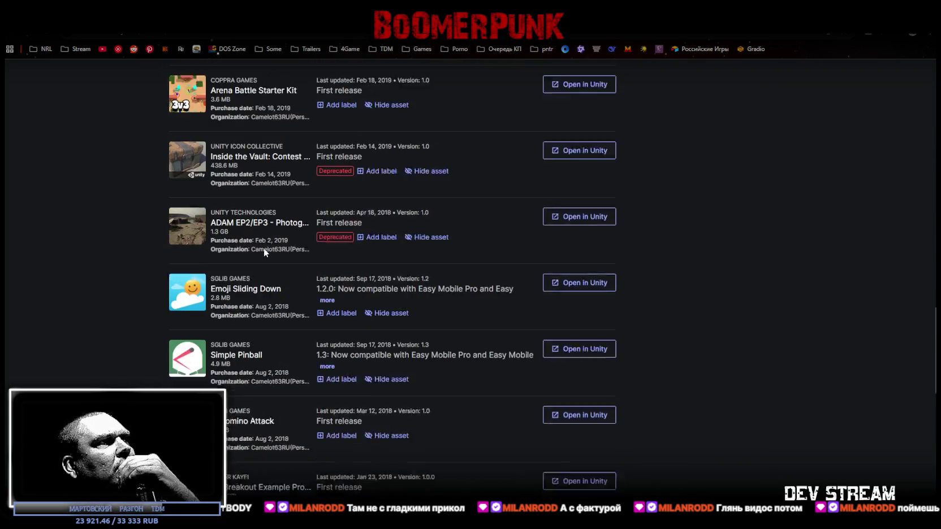
scroll(223, 252, down, 5)
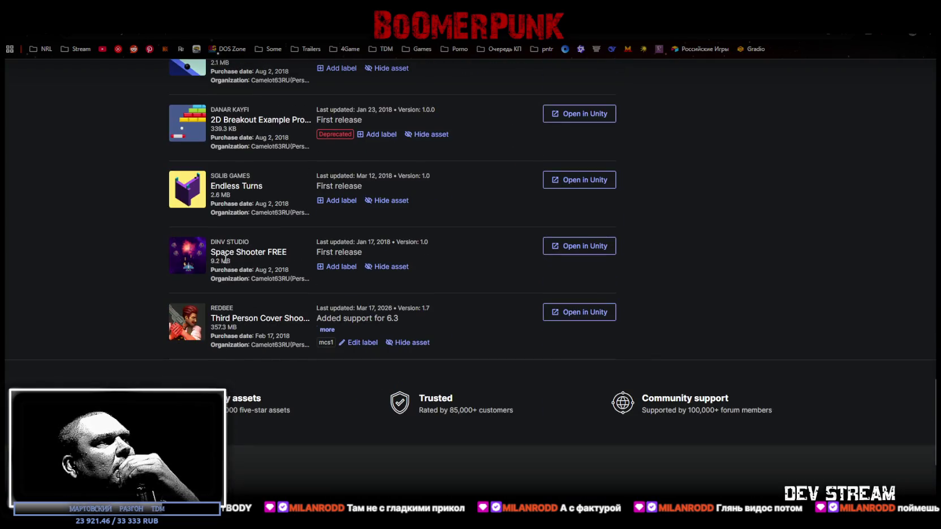
scroll(325, 314, up, 16)
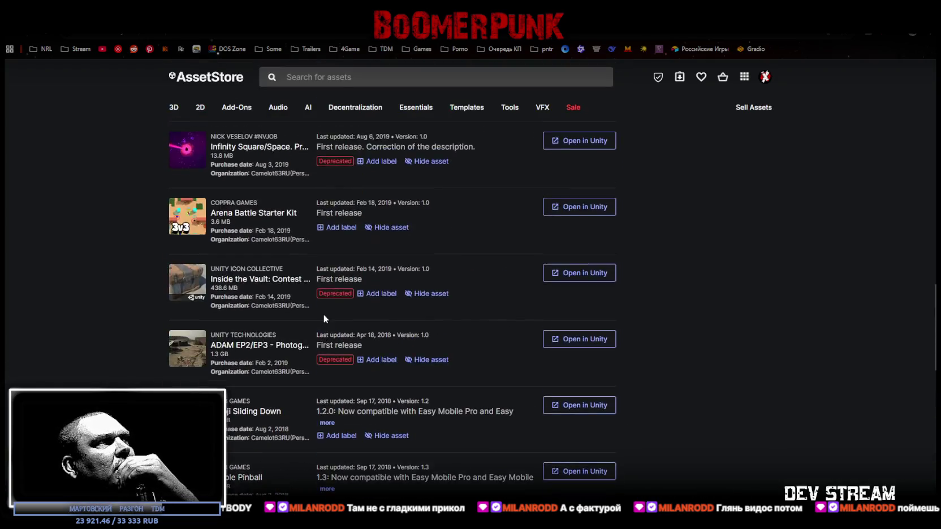
scroll(326, 317, up, 8)
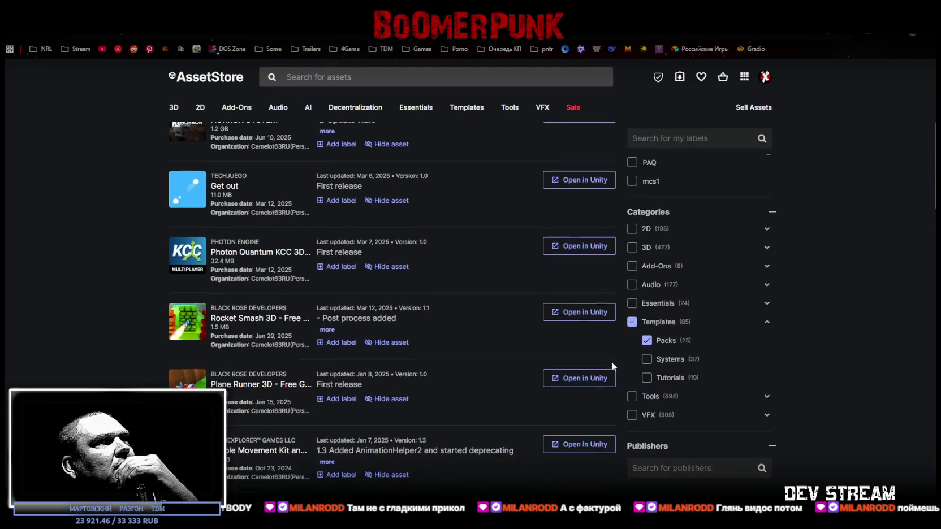
Step: Narrow owned templates to Systems and open the Multiplayer FPS Template preview
click(650, 361)
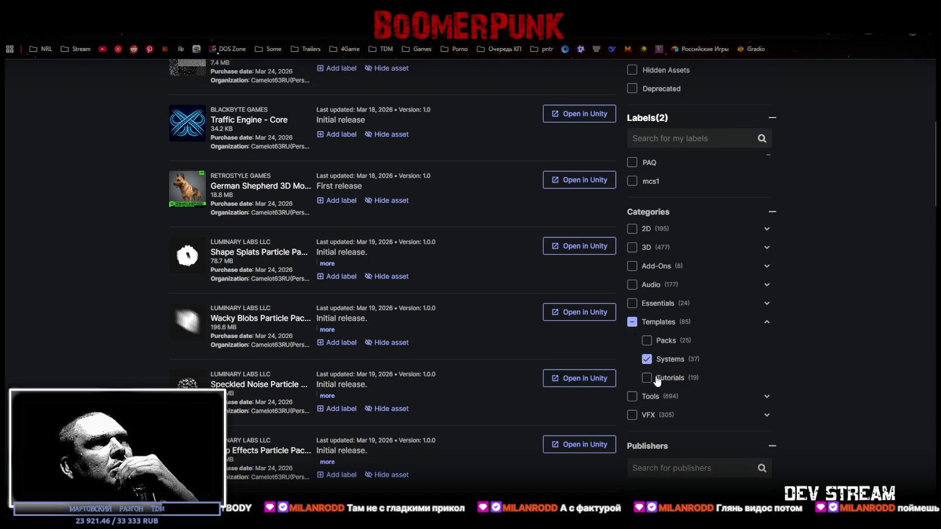
scroll(382, 303, up, 5)
scroll(382, 303, down, 15)
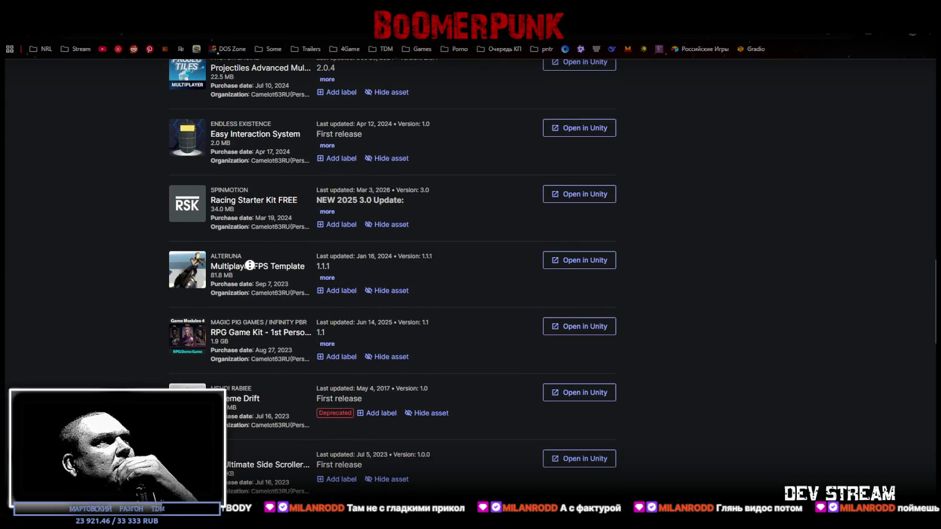
click(254, 270)
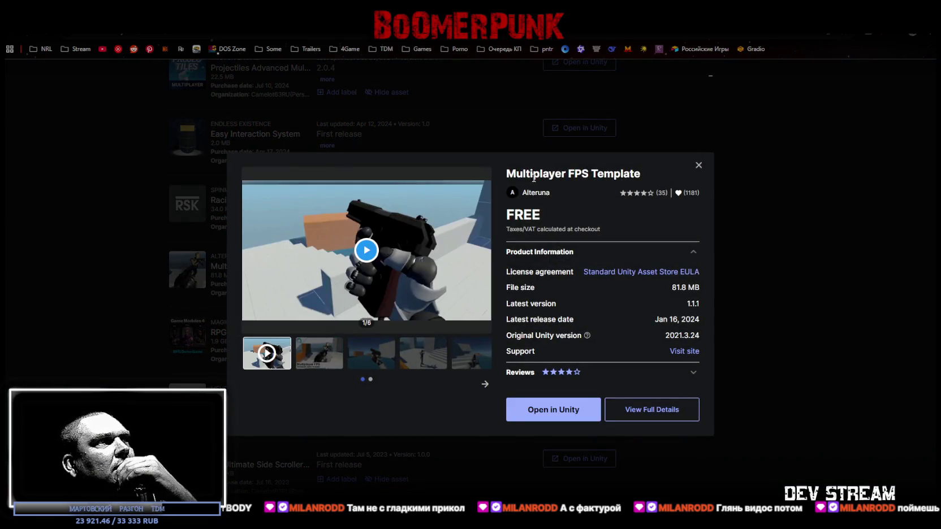
click(366, 252)
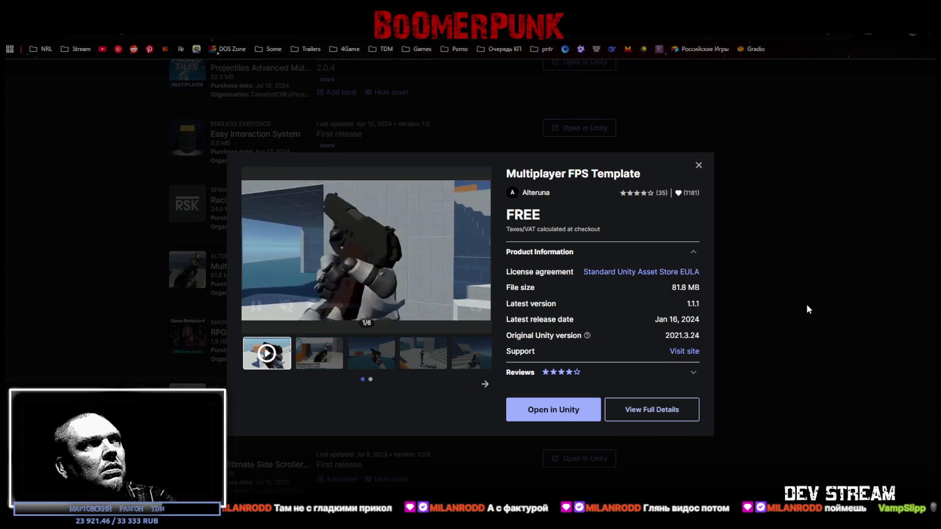
click(335, 306)
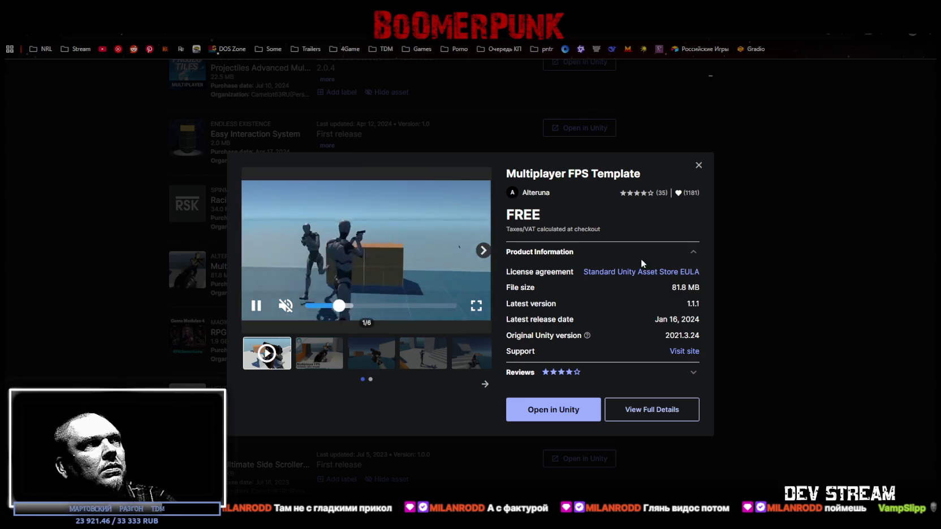
click(699, 166)
scroll(277, 384, down, 10)
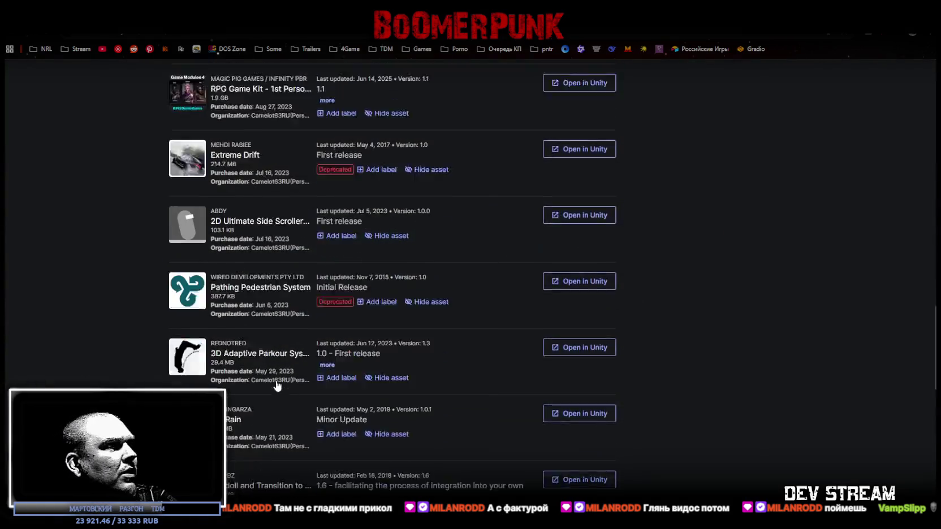
Step: Return to page 1 of My Assets and remove the Templates category filter
scroll(278, 382, down, 3)
click(346, 254)
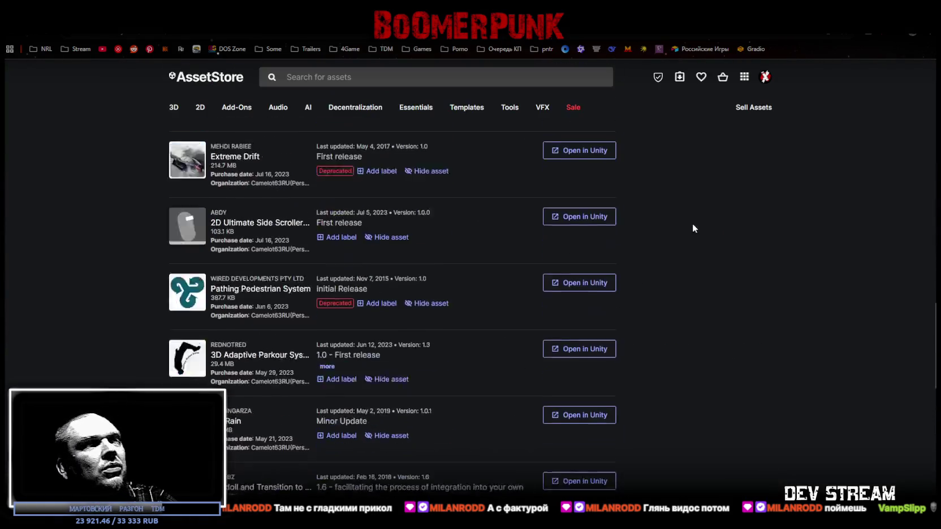
scroll(670, 238, down, 1)
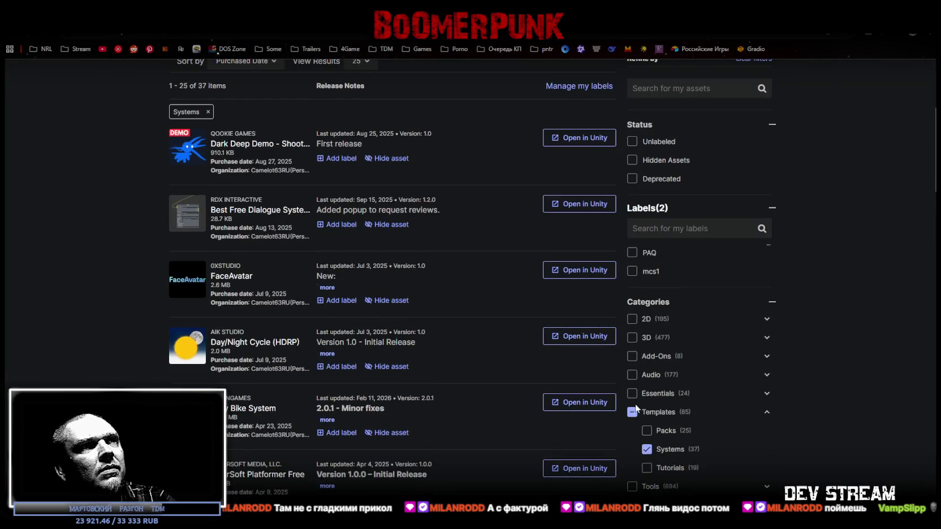
click(632, 412)
Step: Search owned assets for 'first' and open the Low Poly Shooter Pack preview
click(682, 334)
text(ашк)
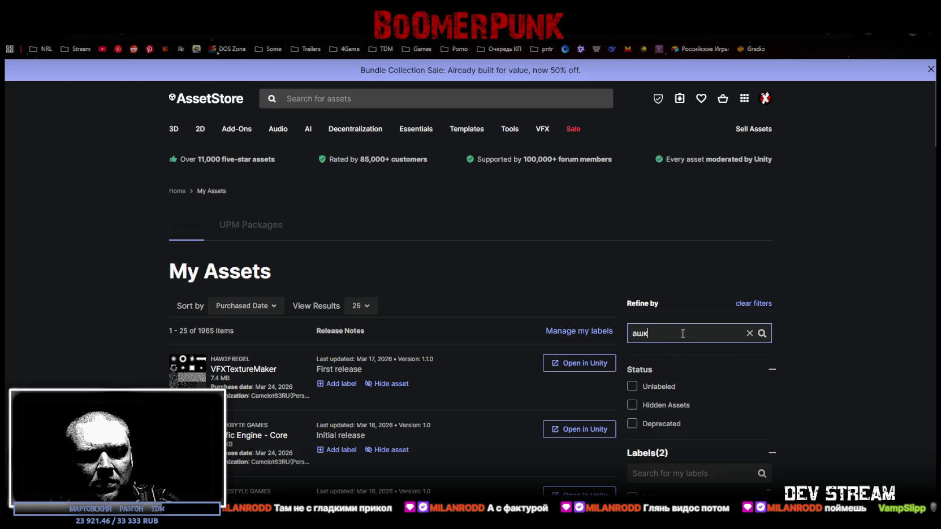
key(BackSpace)
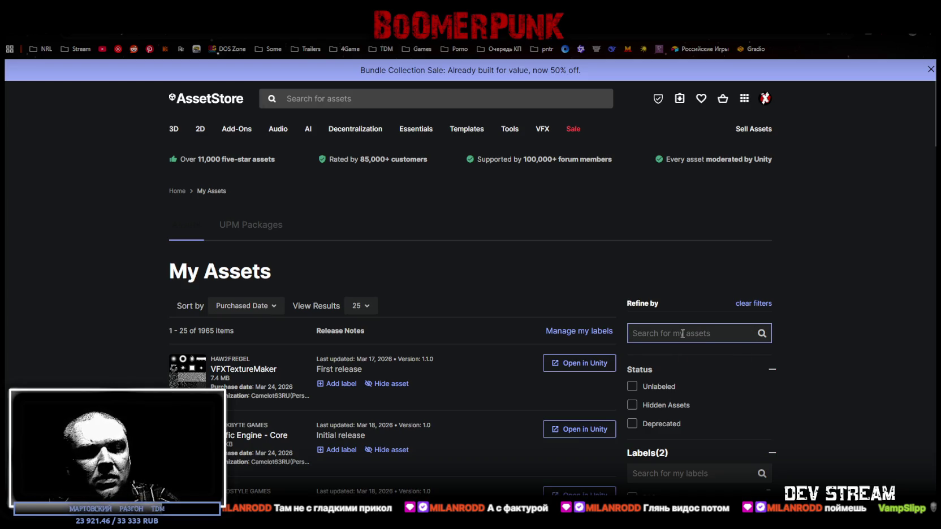
text(first)
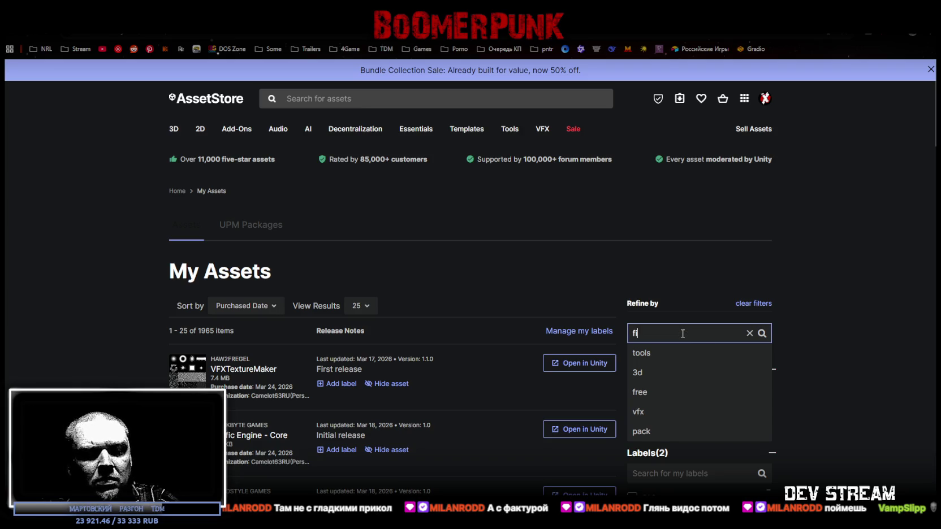
key(Return)
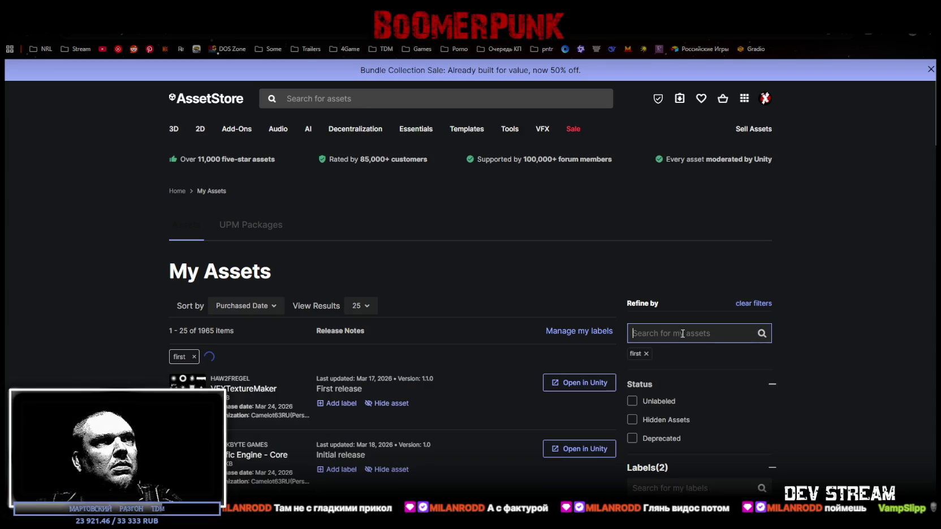
scroll(435, 258, down, 3)
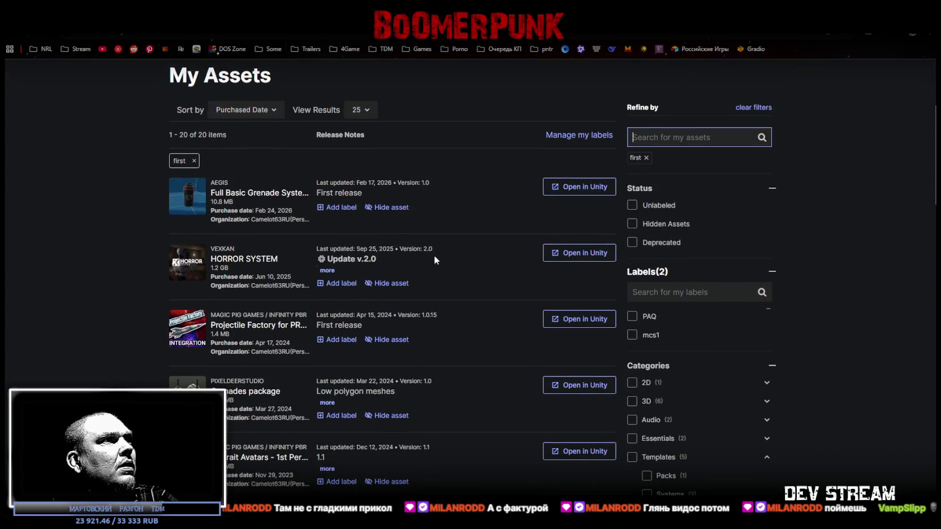
scroll(364, 224, down, 4)
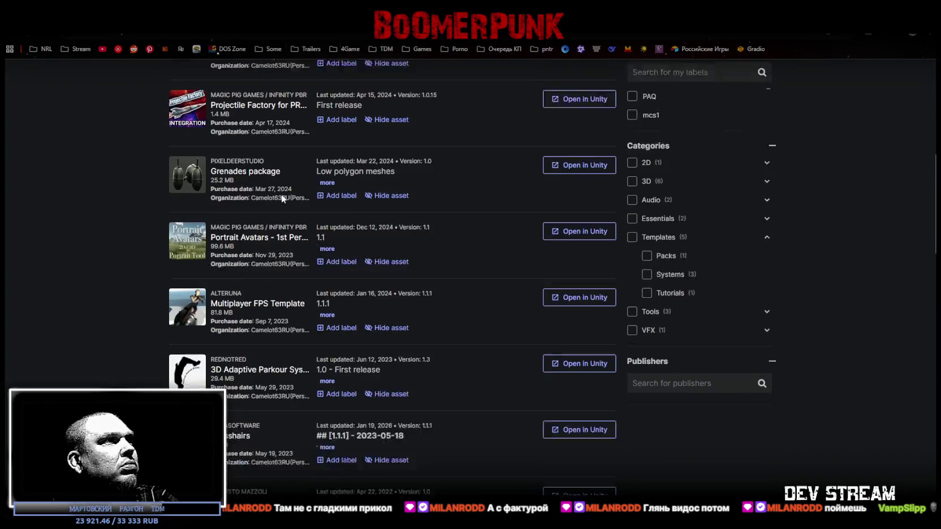
scroll(288, 256, down, 10)
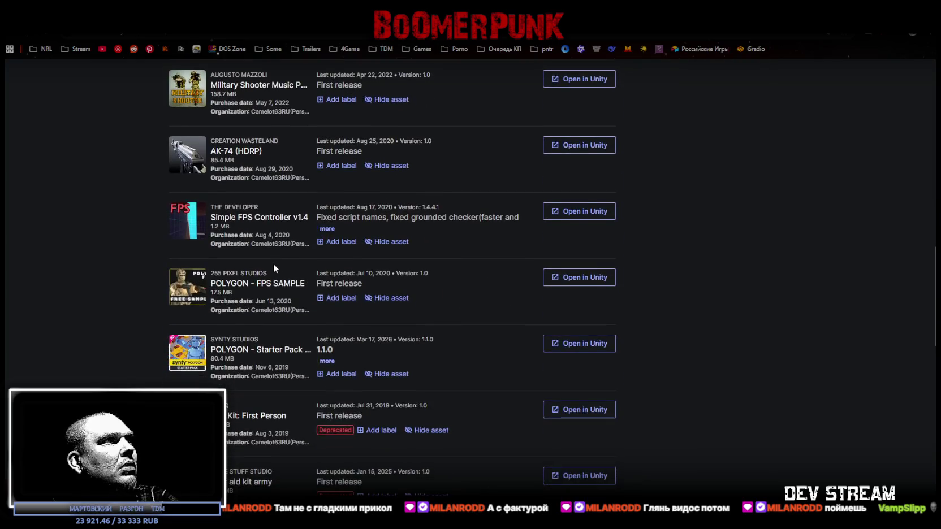
scroll(257, 275, down, 2)
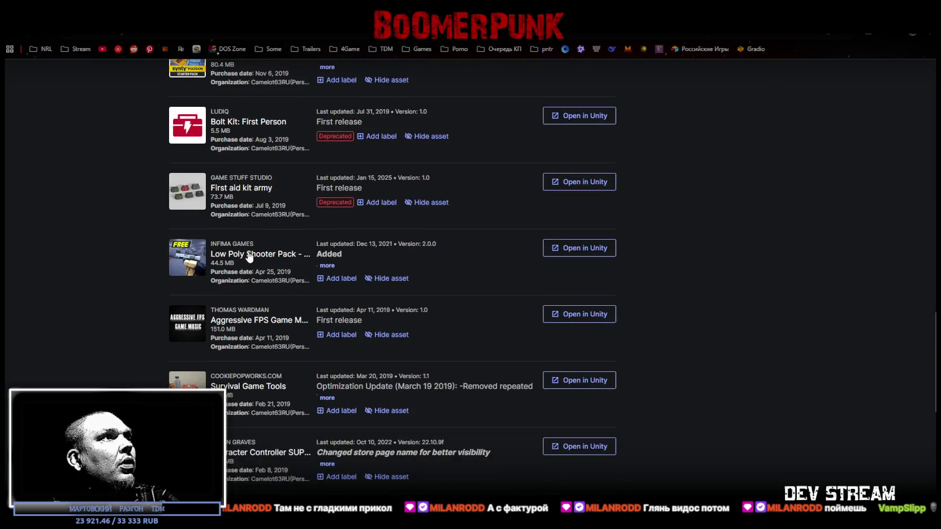
click(249, 255)
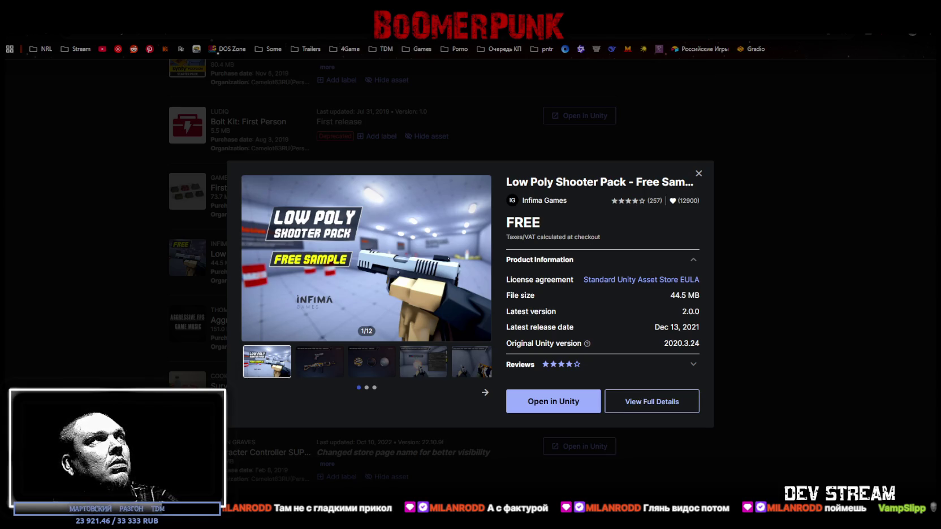
Step: Open the Low Poly Shooter Pack store page and step forward through its gallery to the two-guns image
click(652, 401)
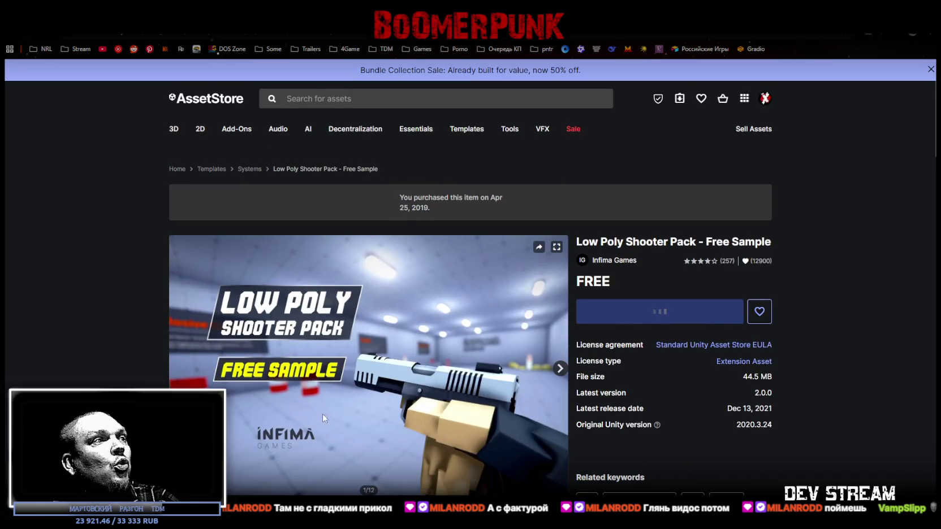
scroll(324, 418, down, 2)
click(267, 404)
click(303, 404)
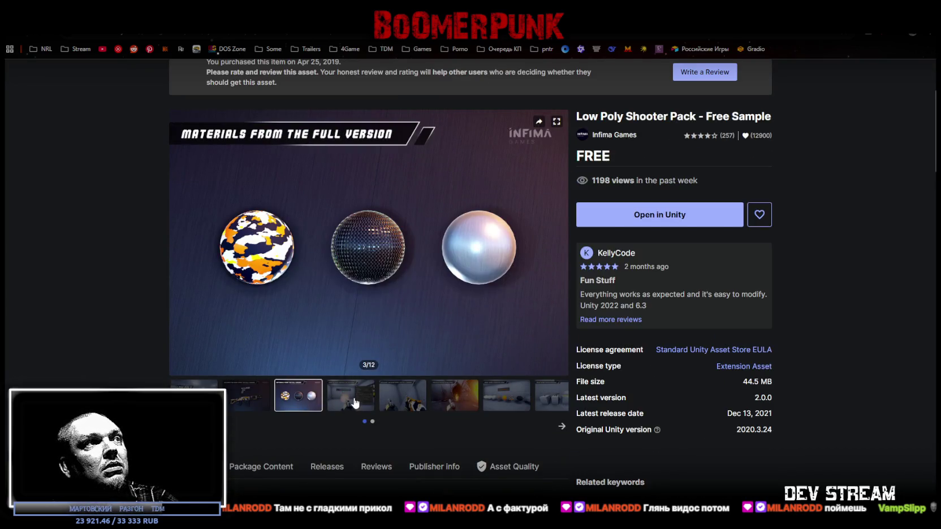
click(355, 403)
click(404, 402)
click(449, 405)
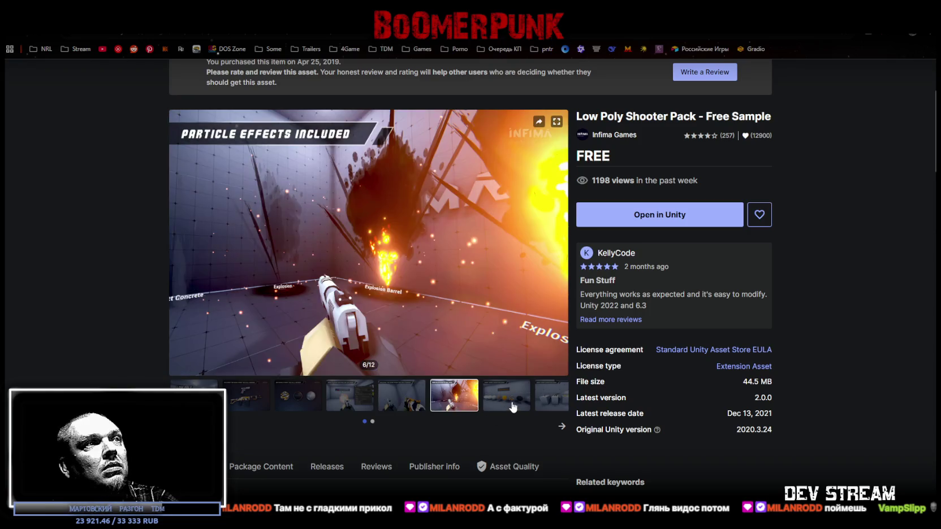
click(513, 408)
click(546, 403)
click(401, 407)
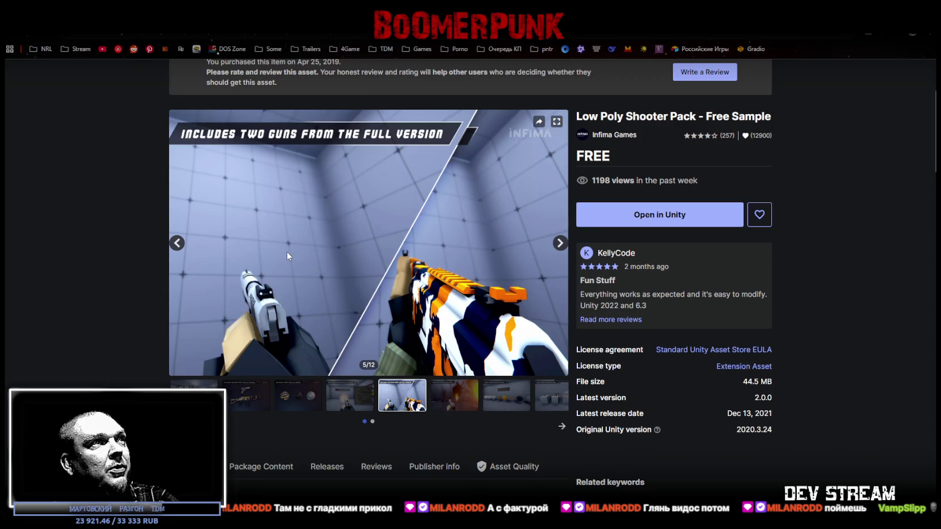
Step: Step back through the gallery to the title image, then reshow the materials spheres image
click(347, 399)
click(294, 401)
click(242, 403)
click(195, 396)
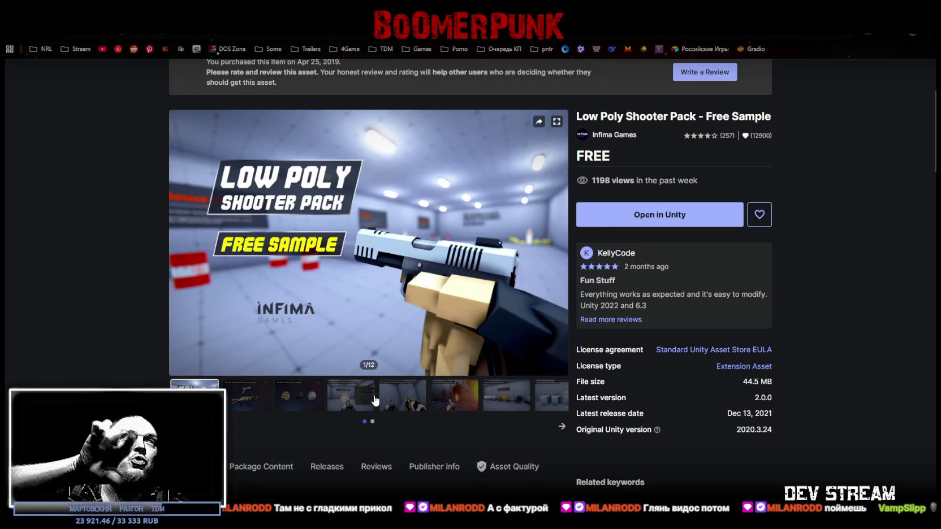
click(309, 408)
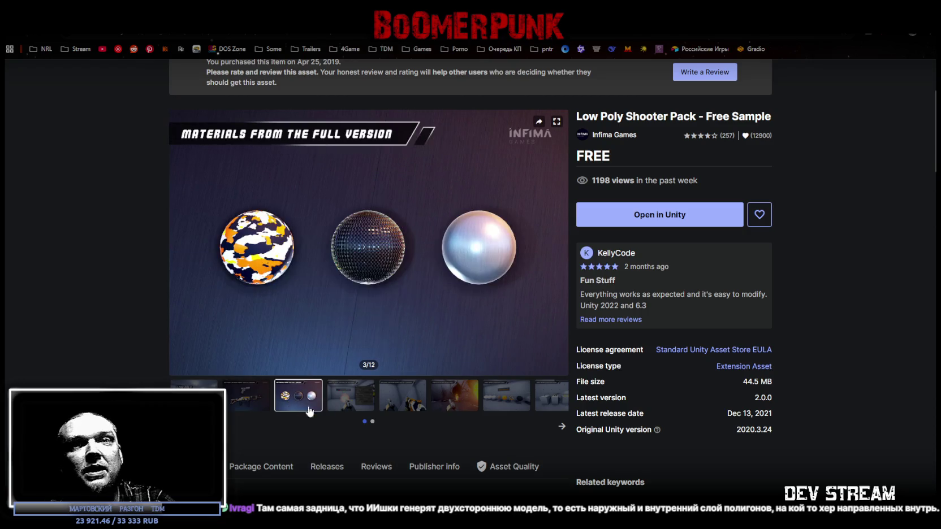
key(ctrl+l)
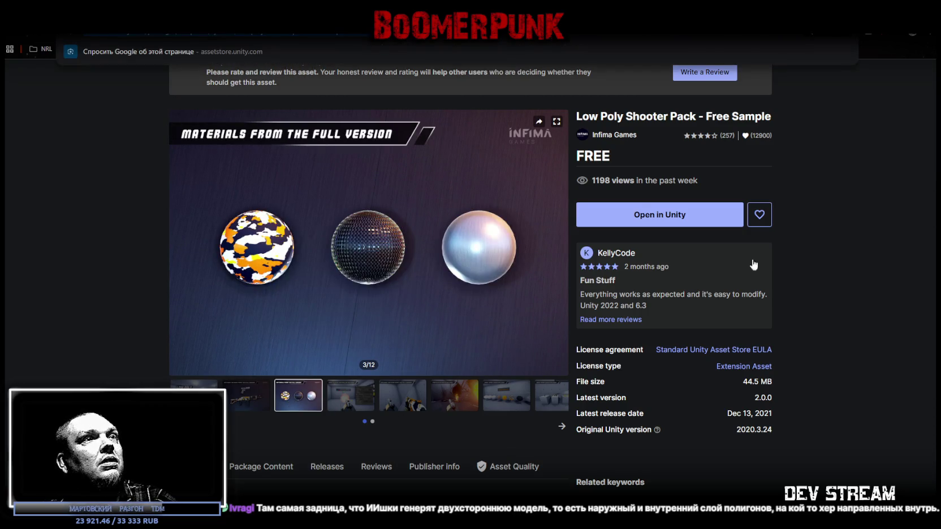
key(Escape)
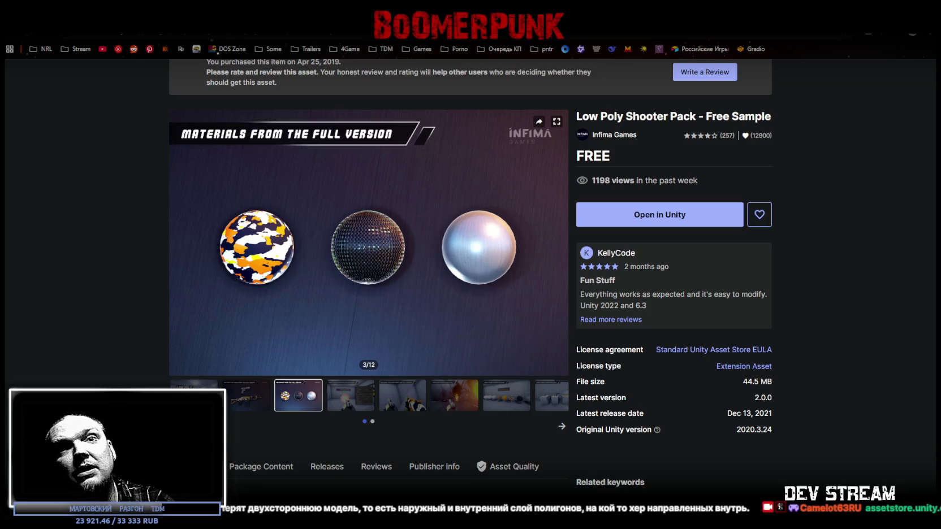
Step: View the demo scene weapon materials and bullets images, then return to the Unity editor
click(506, 406)
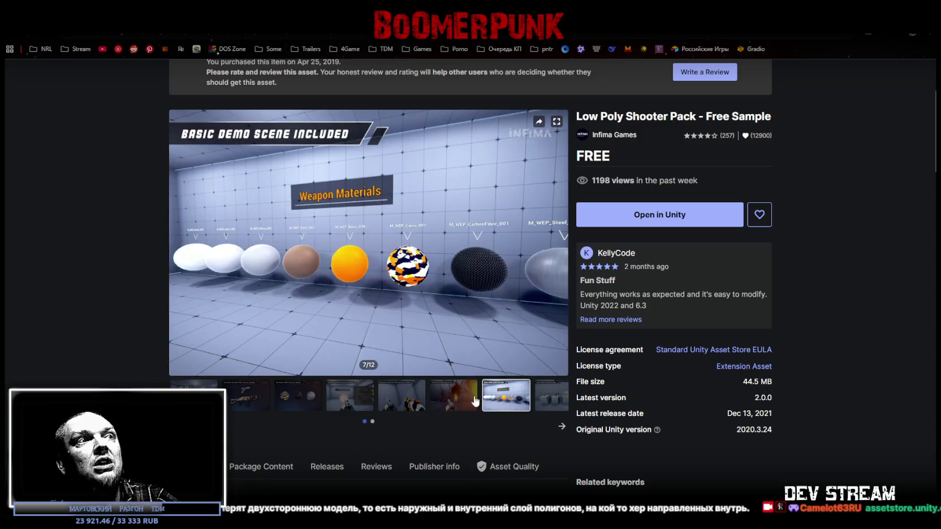
click(452, 403)
click(546, 409)
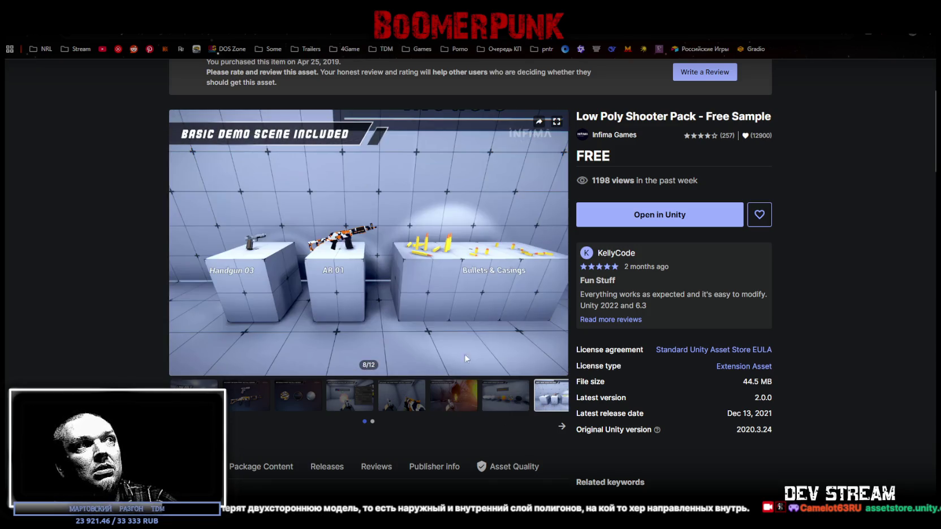
key(alt+Tab)
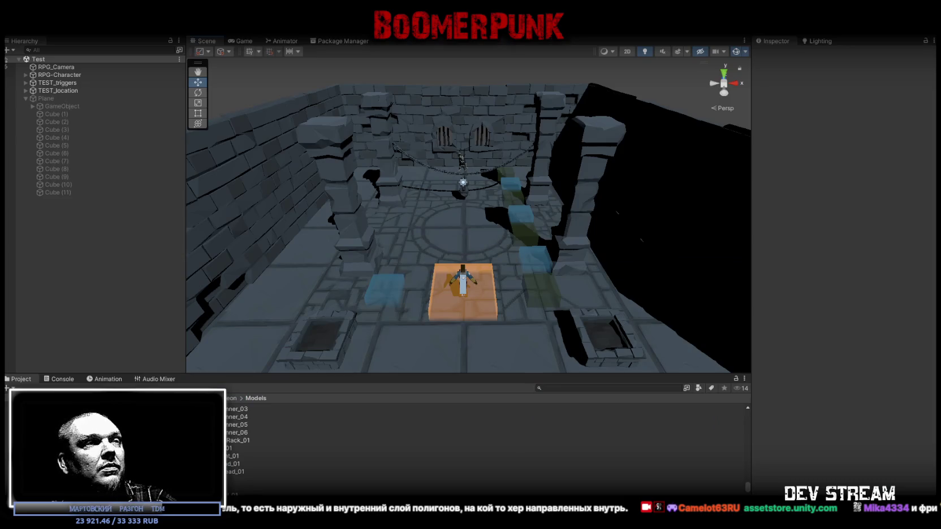
Step: Bring back the Asset Store browser and close it, returning to the Unity dungeon scene
key(alt+Tab)
click(294, 85)
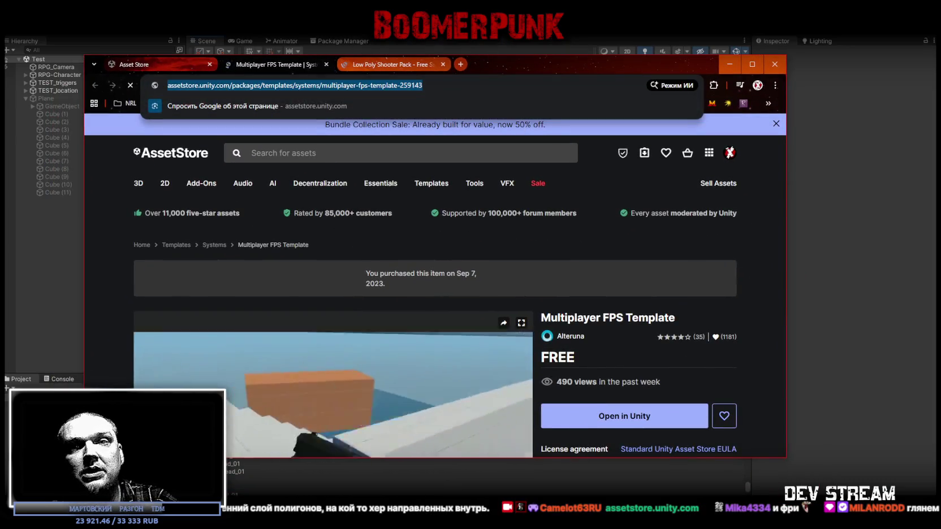
click(577, 169)
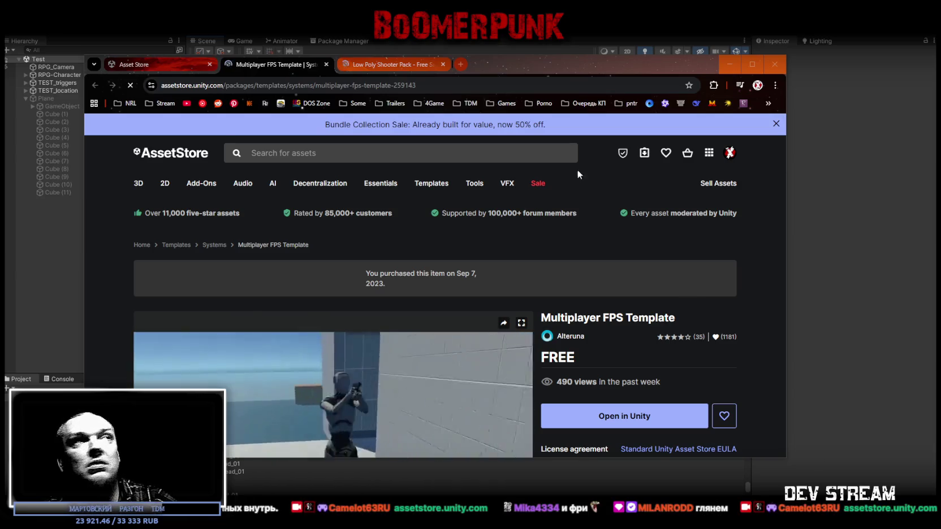
click(782, 64)
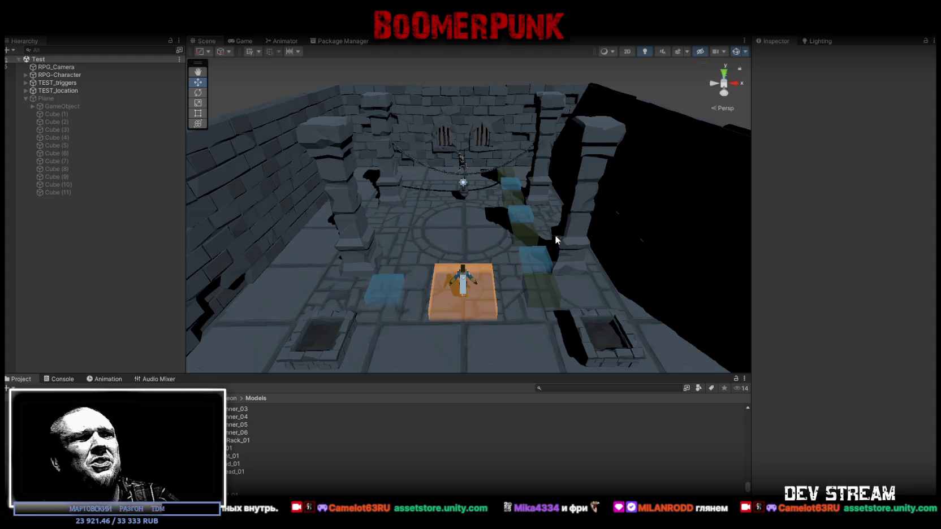
scroll(555, 238, down, 2)
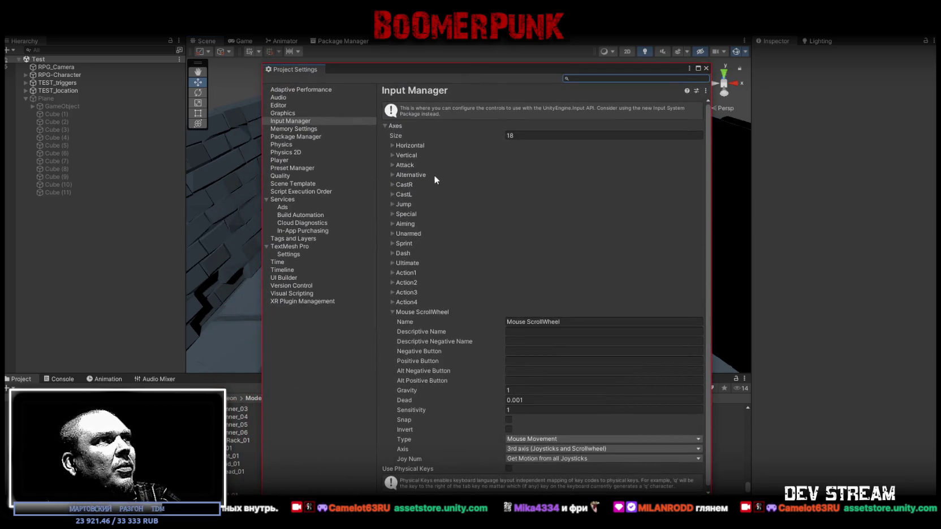
Step: Collapse Mouse ScrollWheel, expand the Unarmed axis showing Positive Button q, and shift the window left
click(391, 233)
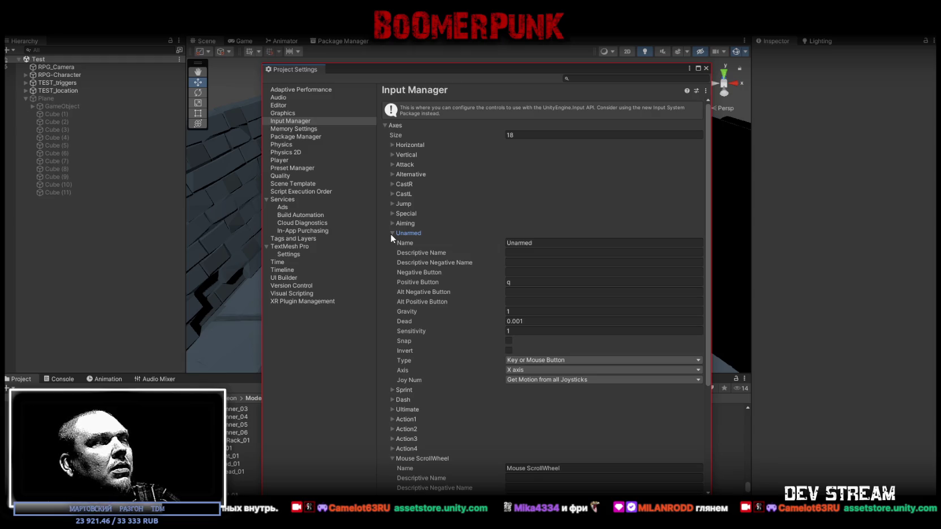
click(391, 233)
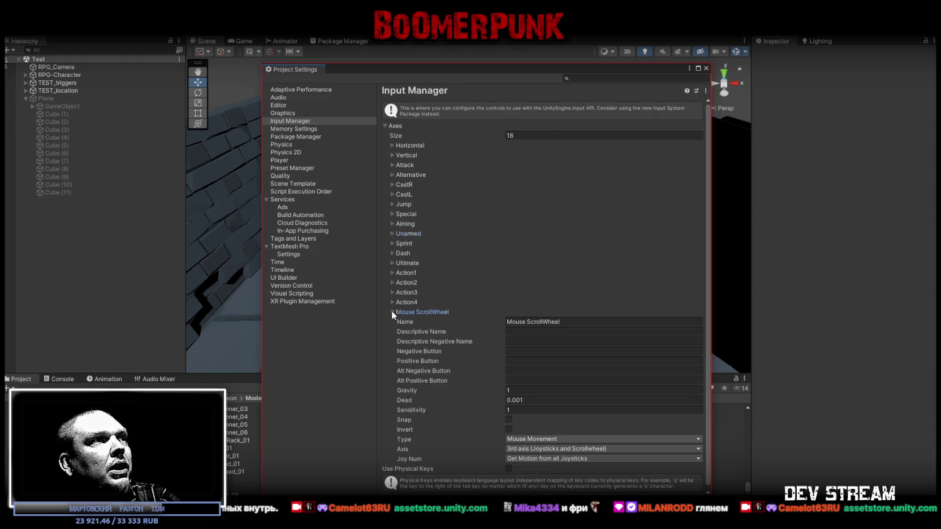
click(392, 312)
click(392, 233)
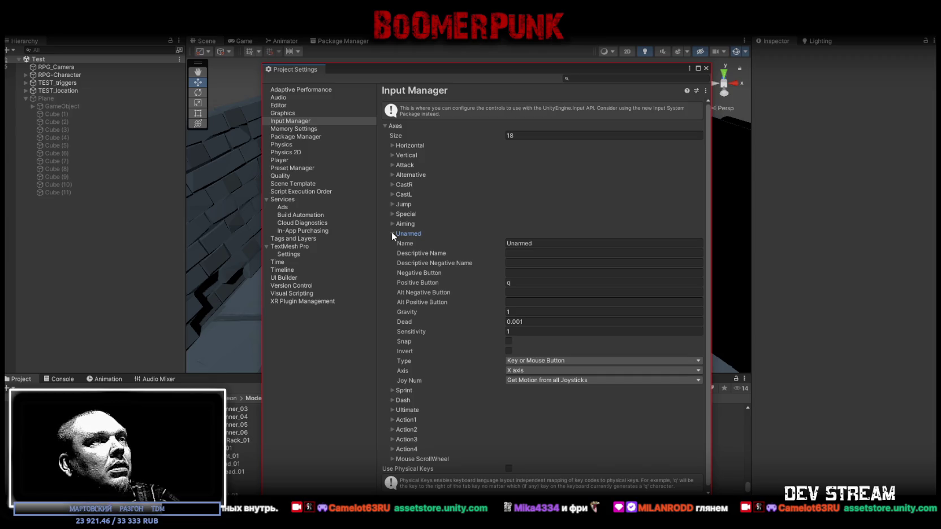
click(392, 233)
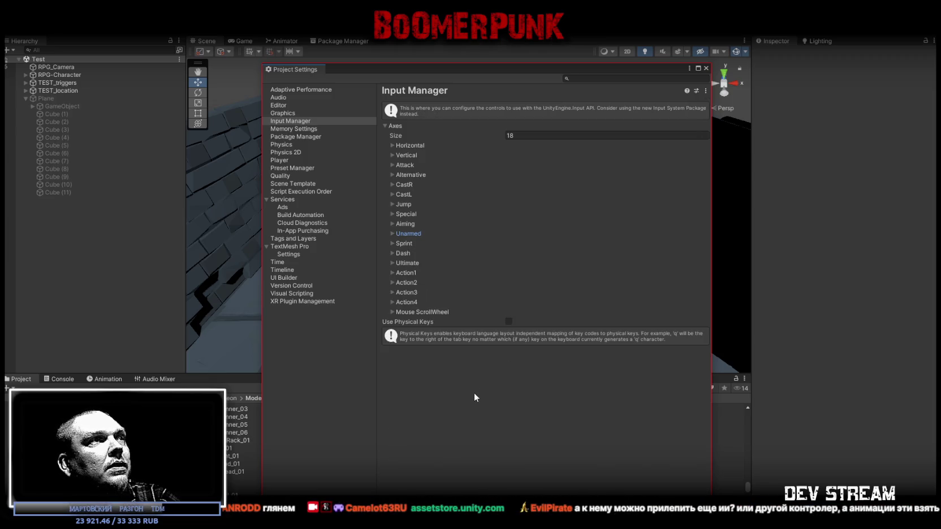
click(392, 234)
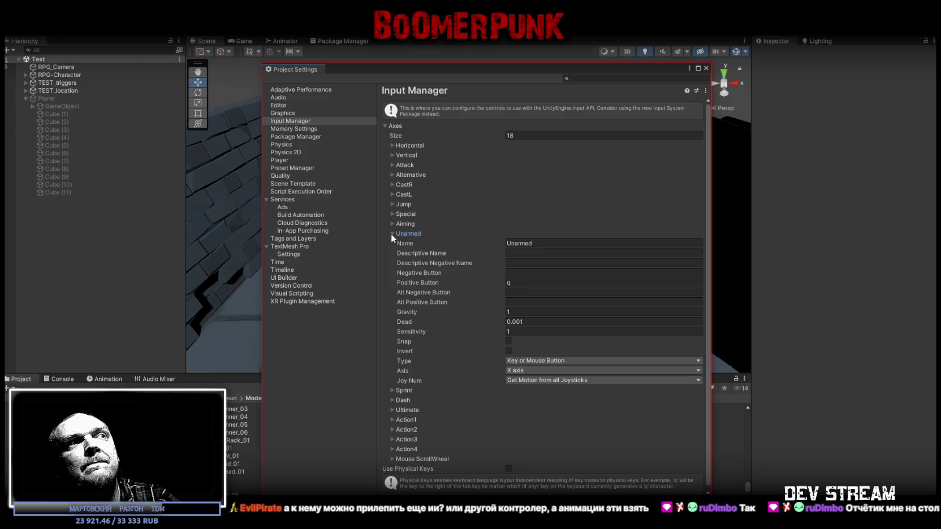
click(392, 234)
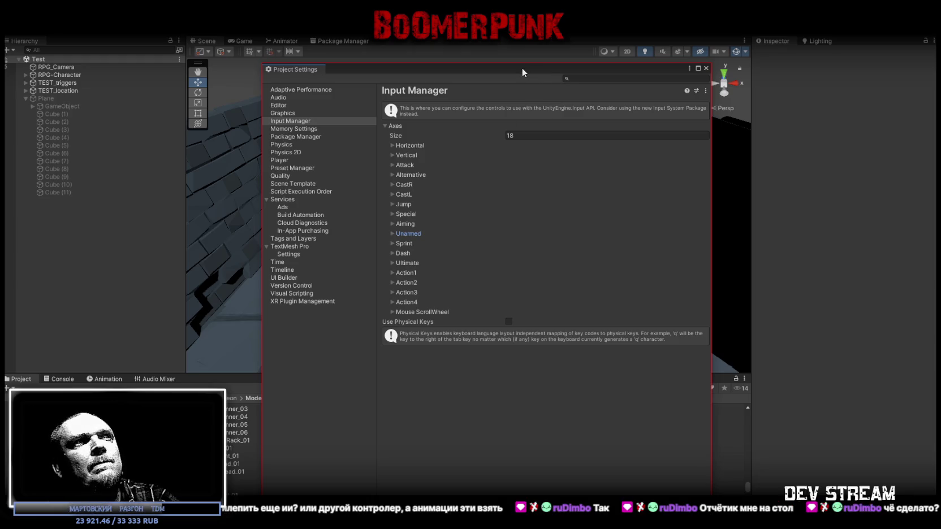
drag(522, 68, 513, 53)
click(383, 218)
click(536, 227)
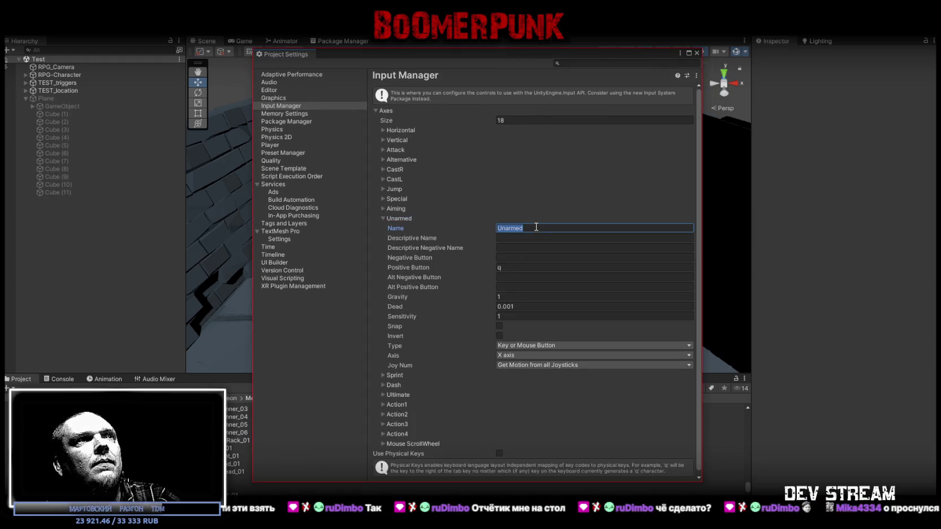
drag(647, 49, 634, 49)
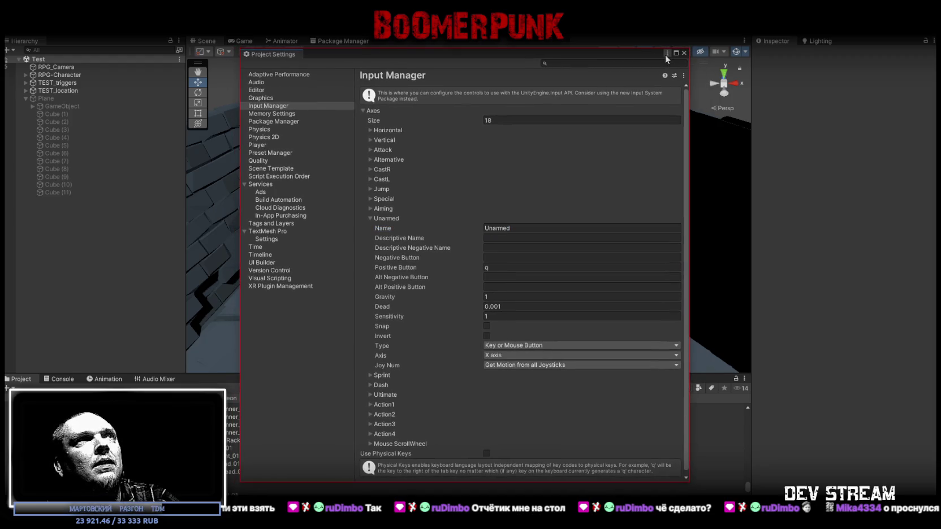